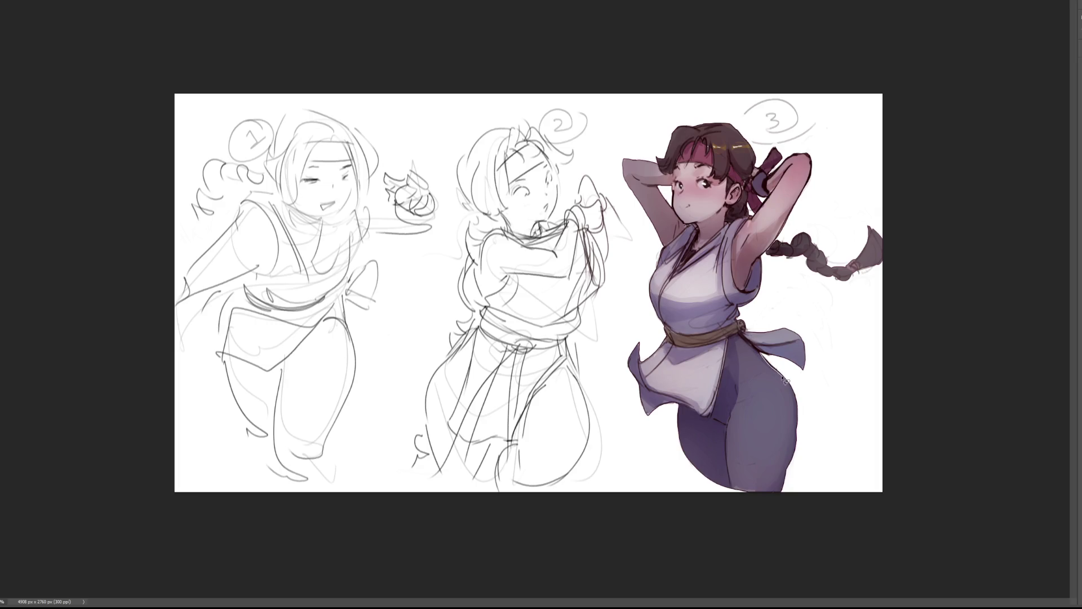
Step: Select the area beside figure 3's hip
{"action": "mouse_move", "coordinate": [796, 421]}
{"action": "left_mouse_down"}
{"action": "mouse_move", "coordinate": [786, 499]}
{"action": "mouse_move", "coordinate": [846, 355]}
{"action": "left_mouse_up"}
{"action": "key", "text": "ctrl+d"}
{"action": "left_click_drag", "start_coordinate": [762, 354], "coordinate": [801, 344]}
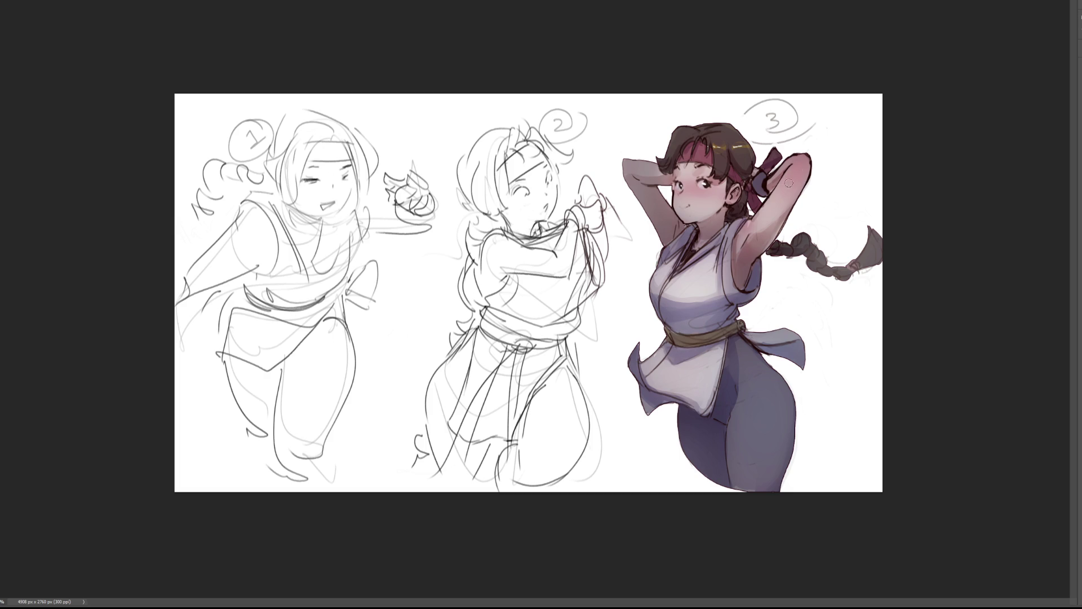
Step: With a large soft brush at 70% strength, tint figure 3's top purple and pants blue
{"action": "key", "text": "bracketright"}
{"action": "key", "text": "bracketright"}
{"action": "key", "text": "bracketright"}
{"action": "mouse_move", "coordinate": [733, 282]}
{"action": "left_mouse_down"}
{"action": "mouse_move", "coordinate": [738, 350]}
{"action": "mouse_move", "coordinate": [636, 315]}
{"action": "mouse_move", "coordinate": [631, 281]}
{"action": "mouse_move", "coordinate": [767, 248]}
{"action": "left_mouse_up"}
{"action": "mouse_move", "coordinate": [717, 382]}
{"action": "left_mouse_down"}
{"action": "mouse_move", "coordinate": [636, 366]}
{"action": "mouse_move", "coordinate": [810, 332]}
{"action": "mouse_move", "coordinate": [788, 415]}
{"action": "left_mouse_up"}
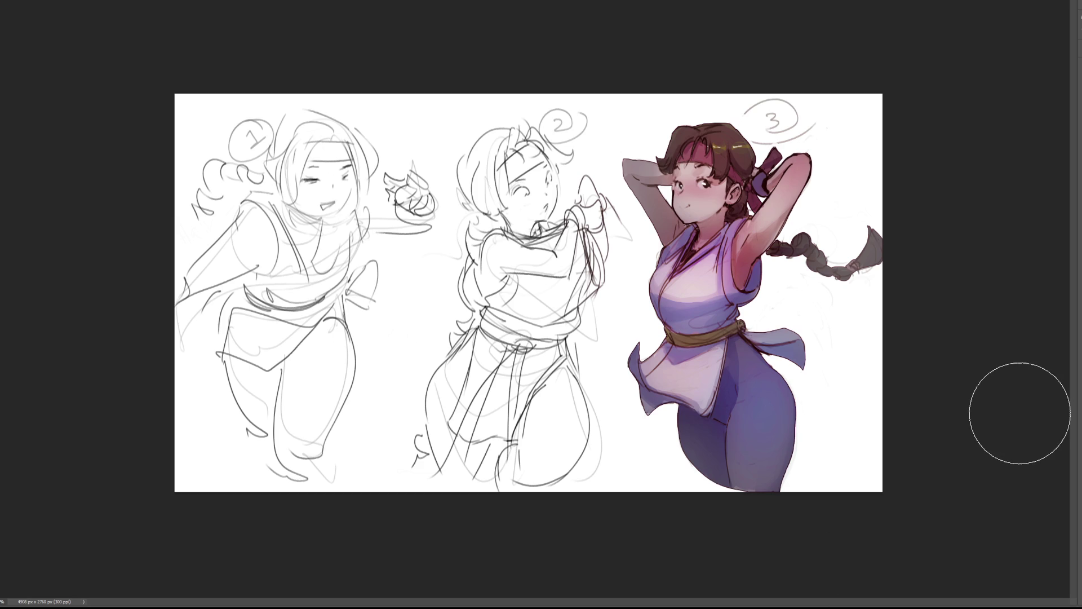
{"action": "key", "text": "7"}
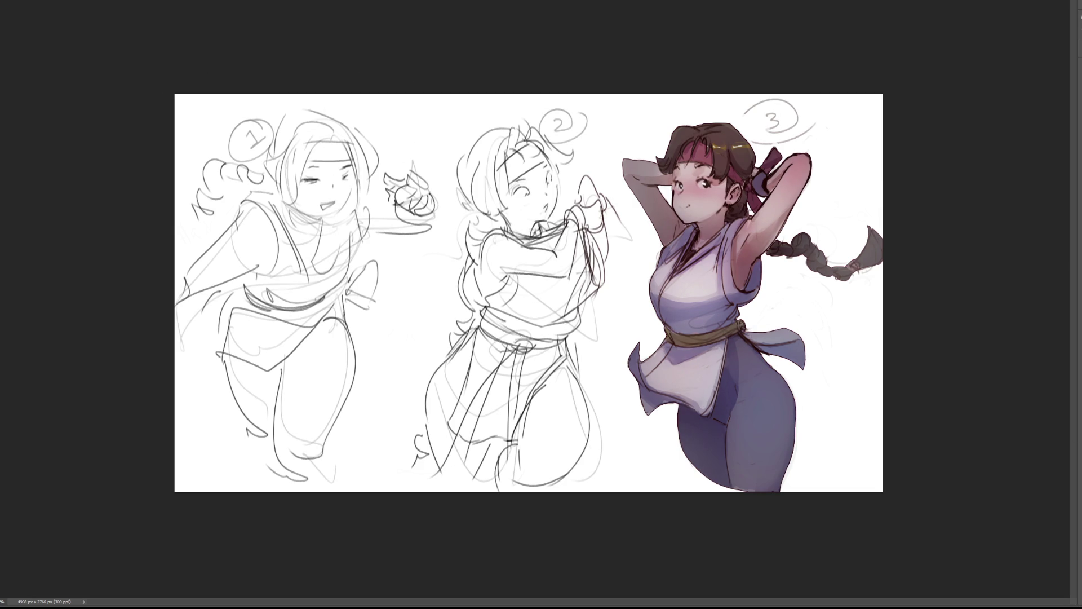
{"action": "mouse_move", "coordinate": [859, 84]}
{"action": "left_mouse_down"}
{"action": "mouse_move", "coordinate": [826, 134]}
{"action": "mouse_move", "coordinate": [787, 148]}
{"action": "mouse_move", "coordinate": [759, 146]}
{"action": "mouse_move", "coordinate": [679, 106]}
{"action": "mouse_move", "coordinate": [603, 157]}
{"action": "mouse_move", "coordinate": [627, 218]}
{"action": "mouse_move", "coordinate": [612, 421]}
{"action": "mouse_move", "coordinate": [172, 338]}
{"action": "mouse_move", "coordinate": [385, 40]}
{"action": "left_mouse_up"}
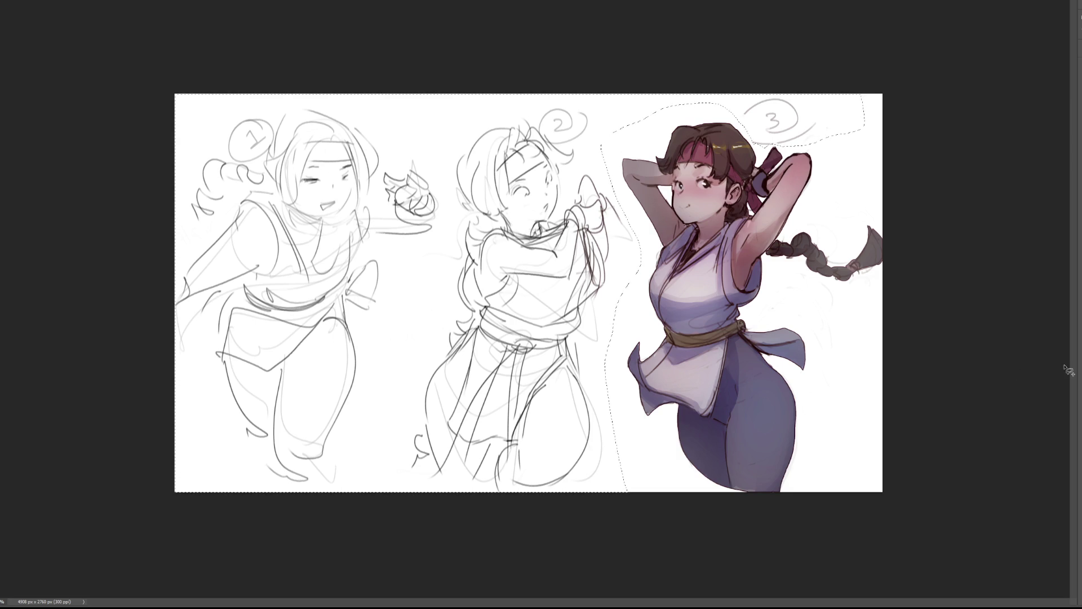
{"action": "key", "text": "Delete"}
{"action": "key", "text": "ctrl+d"}
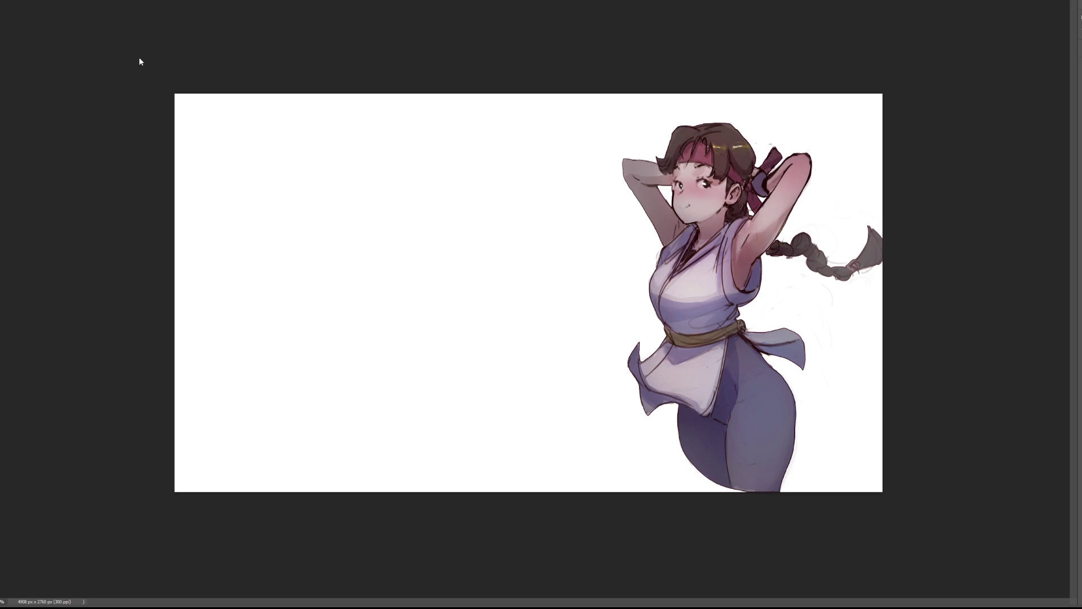
{"action": "key", "text": "ctrl+z"}
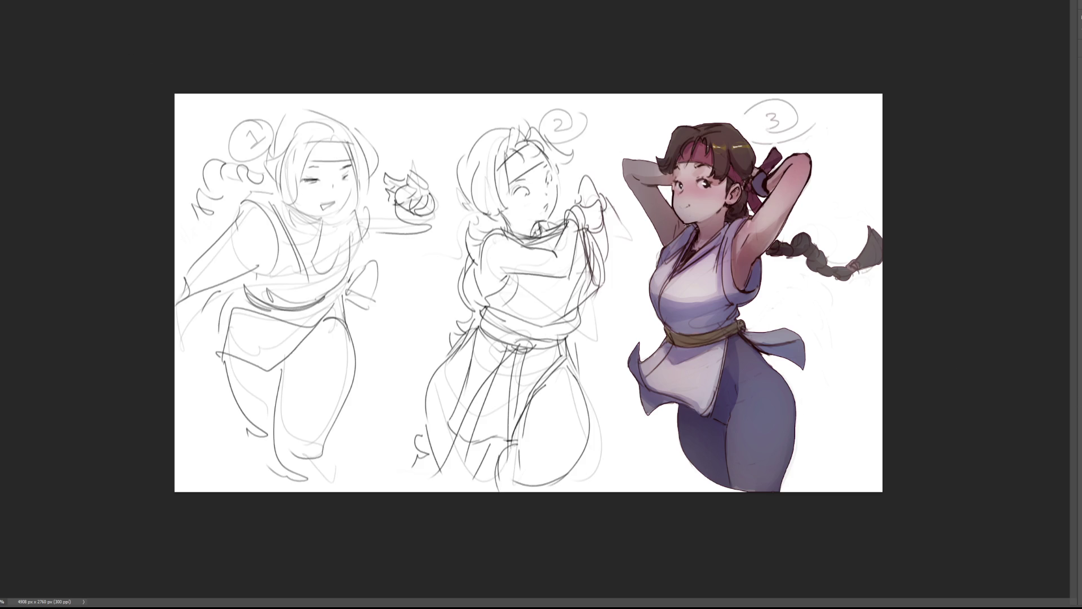
{"action": "key", "text": "ctrl+shift+z"}
Step: Zoom in on the three sketches, mirror the canvas to check them, then flip it back
{"action": "key", "text": "ctrl+plus"}
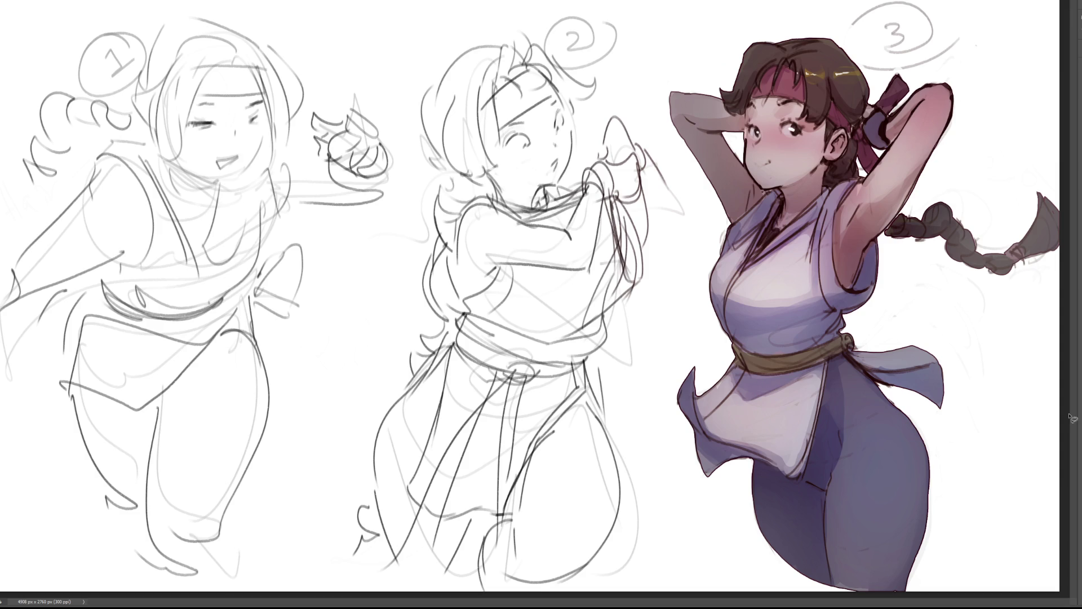
{"action": "key", "text": "h"}
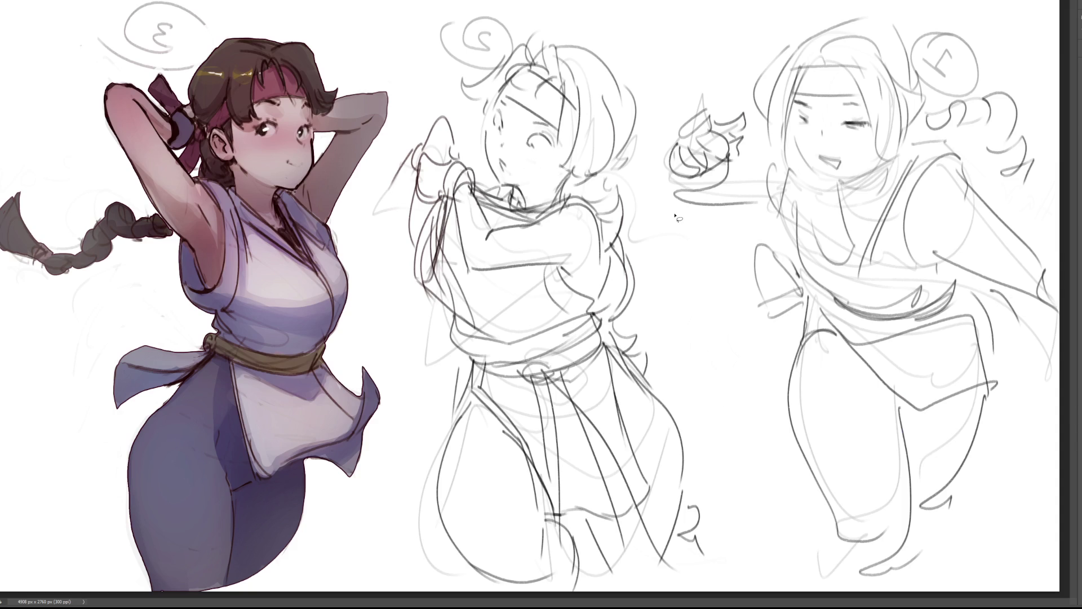
{"action": "key", "text": "ctrl+shift+h"}
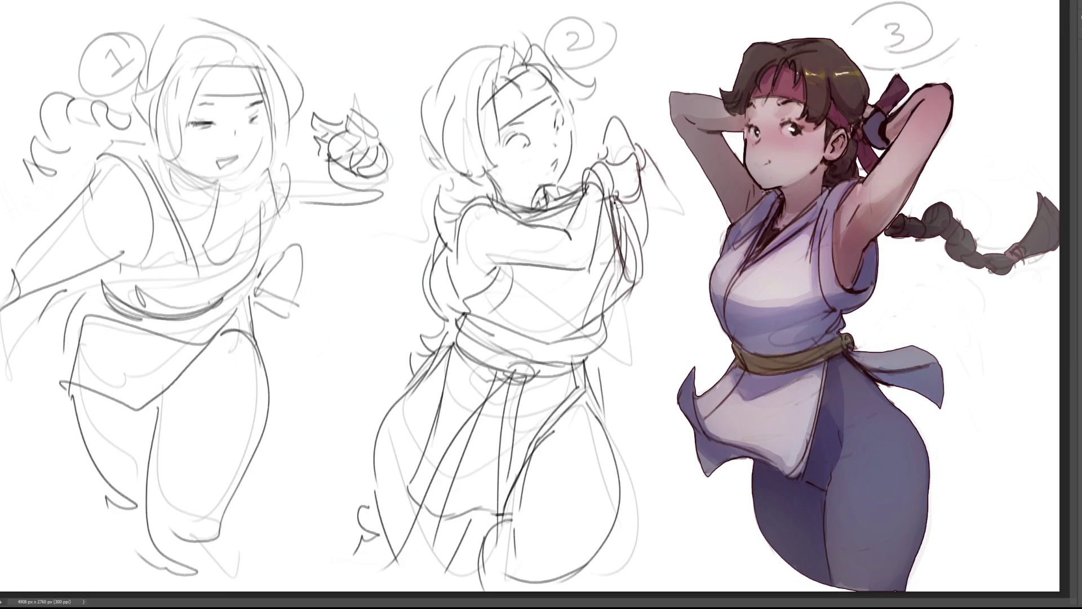
{"action": "key", "text": "b"}
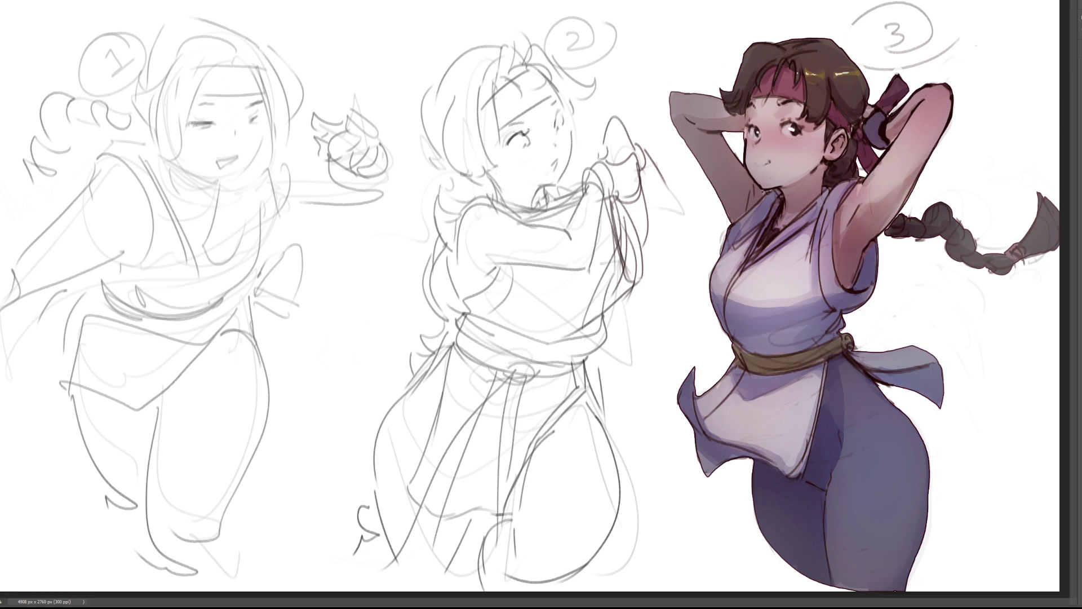
Step: Darken sketch 2's eye lines, hair strands, face sides, right jawline and mouth with pencil strokes
{"action": "mouse_move", "coordinate": [508, 139]}
{"action": "left_mouse_down"}
{"action": "mouse_move", "coordinate": [524, 133]}
{"action": "mouse_move", "coordinate": [526, 142]}
{"action": "mouse_move", "coordinate": [566, 113]}
{"action": "mouse_move", "coordinate": [557, 98]}
{"action": "left_mouse_up"}
{"action": "left_click_drag", "start_coordinate": [508, 126], "coordinate": [561, 96]}
{"action": "mouse_move", "coordinate": [496, 97]}
{"action": "left_mouse_down"}
{"action": "mouse_move", "coordinate": [552, 67]}
{"action": "mouse_move", "coordinate": [528, 55]}
{"action": "mouse_move", "coordinate": [524, 34]}
{"action": "mouse_move", "coordinate": [516, 54]}
{"action": "mouse_move", "coordinate": [536, 73]}
{"action": "mouse_move", "coordinate": [603, 85]}
{"action": "mouse_move", "coordinate": [571, 124]}
{"action": "left_mouse_up"}
{"action": "left_click_drag", "start_coordinate": [493, 72], "coordinate": [503, 145]}
{"action": "mouse_move", "coordinate": [492, 73]}
{"action": "left_mouse_down"}
{"action": "mouse_move", "coordinate": [484, 127]}
{"action": "mouse_move", "coordinate": [518, 170]}
{"action": "left_mouse_up"}
{"action": "left_click_drag", "start_coordinate": [519, 168], "coordinate": [480, 179]}
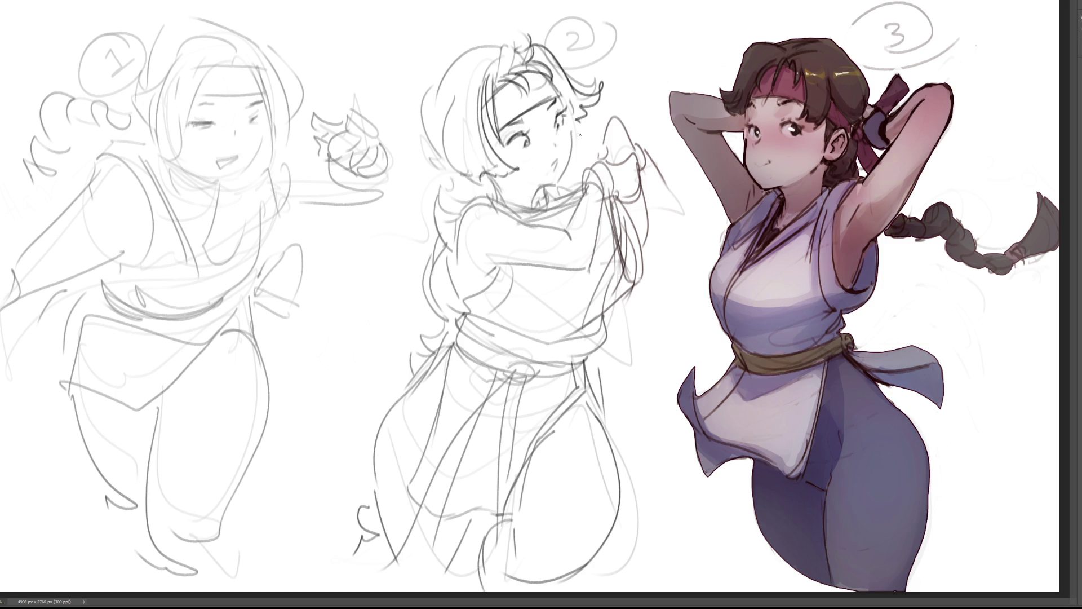
{"action": "left_click_drag", "start_coordinate": [566, 127], "coordinate": [561, 168]}
{"action": "left_click_drag", "start_coordinate": [555, 168], "coordinate": [561, 154]}
{"action": "mouse_move", "coordinate": [507, 145]}
{"action": "left_mouse_down"}
{"action": "mouse_move", "coordinate": [513, 137]}
{"action": "mouse_move", "coordinate": [520, 148]}
{"action": "left_mouse_up"}
Step: Redraw sketch 2's cheek edge, collar, left torso contour and torso lines, and hatch the sleeve
{"action": "mouse_move", "coordinate": [503, 178]}
{"action": "left_mouse_down"}
{"action": "mouse_move", "coordinate": [489, 176]}
{"action": "mouse_move", "coordinate": [542, 188]}
{"action": "mouse_move", "coordinate": [537, 210]}
{"action": "mouse_move", "coordinate": [500, 176]}
{"action": "left_mouse_up"}
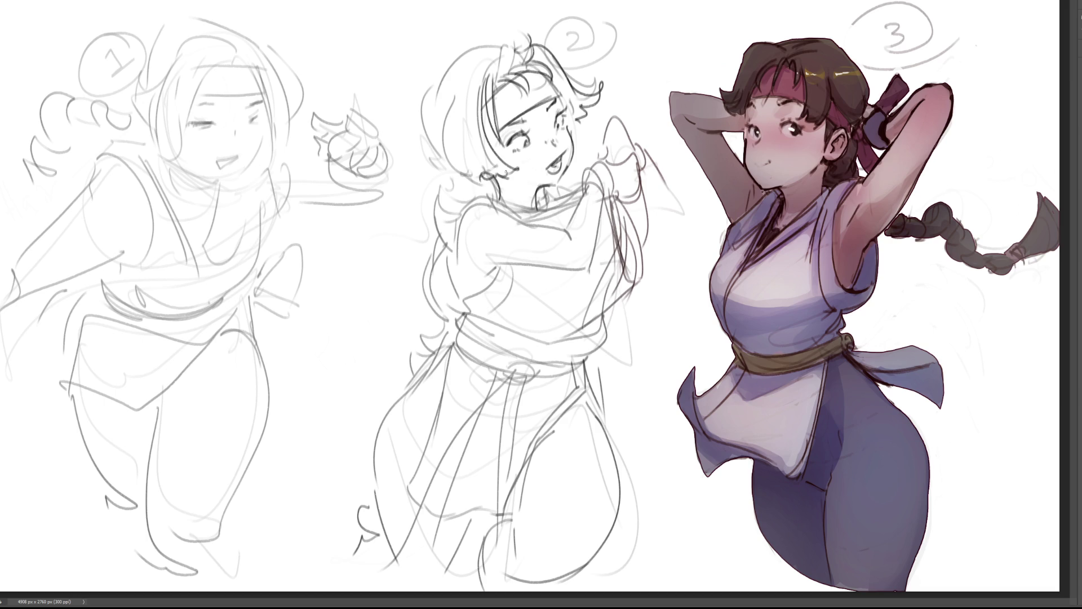
{"action": "mouse_move", "coordinate": [458, 214]}
{"action": "left_mouse_down"}
{"action": "mouse_move", "coordinate": [482, 188]}
{"action": "mouse_move", "coordinate": [527, 225]}
{"action": "mouse_move", "coordinate": [501, 207]}
{"action": "mouse_move", "coordinate": [521, 213]}
{"action": "mouse_move", "coordinate": [536, 194]}
{"action": "left_mouse_up"}
{"action": "key", "text": "ctrl+z"}
{"action": "key", "text": "ctrl+z"}
{"action": "mouse_move", "coordinate": [457, 206]}
{"action": "left_mouse_down"}
{"action": "mouse_move", "coordinate": [446, 266]}
{"action": "mouse_move", "coordinate": [459, 299]}
{"action": "mouse_move", "coordinate": [444, 303]}
{"action": "mouse_move", "coordinate": [535, 300]}
{"action": "mouse_move", "coordinate": [512, 293]}
{"action": "mouse_move", "coordinate": [519, 297]}
{"action": "left_mouse_up"}
{"action": "left_click_drag", "start_coordinate": [534, 261], "coordinate": [534, 297]}
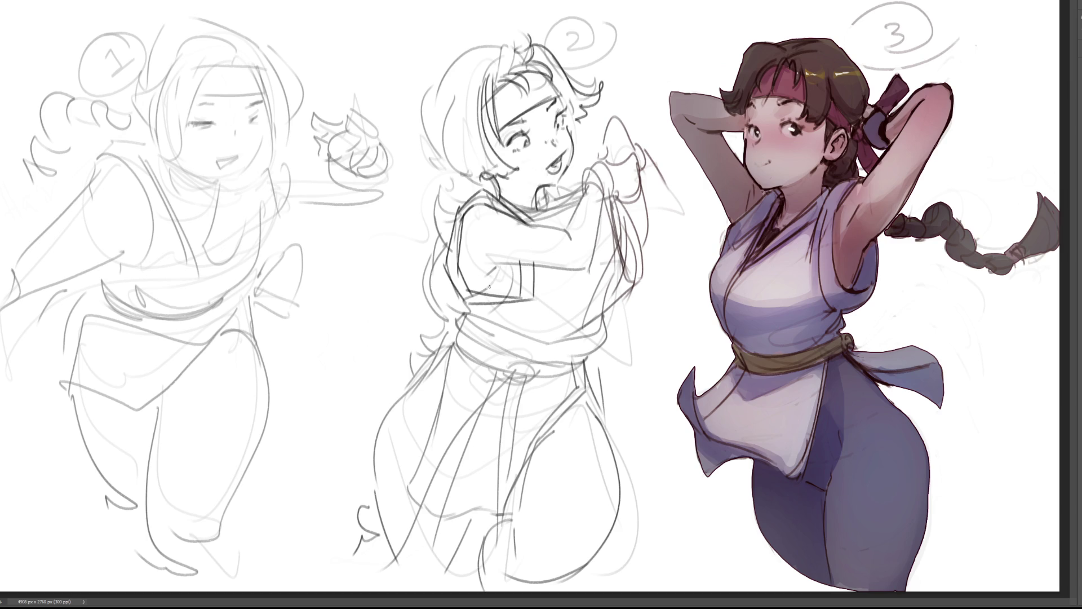
{"action": "key", "text": "ctrl+z"}
{"action": "left_click_drag", "start_coordinate": [489, 264], "coordinate": [522, 263]}
{"action": "left_click_drag", "start_coordinate": [507, 291], "coordinate": [521, 273]}
Step: Brush olive over figure 3's braid, ribbon and sash, and tint its hair and raised arms
{"action": "key", "text": "bracketright"}
{"action": "key", "text": "bracketright"}
{"action": "key", "text": "bracketright"}
{"action": "key", "text": "bracketright"}
{"action": "key", "text": "bracketright"}
{"action": "key", "text": "bracketright"}
{"action": "mouse_move", "coordinate": [873, 163]}
{"action": "left_mouse_down"}
{"action": "mouse_move", "coordinate": [969, 225]}
{"action": "mouse_move", "coordinate": [761, 84]}
{"action": "mouse_move", "coordinate": [856, 369]}
{"action": "mouse_move", "coordinate": [845, 597]}
{"action": "left_mouse_up"}
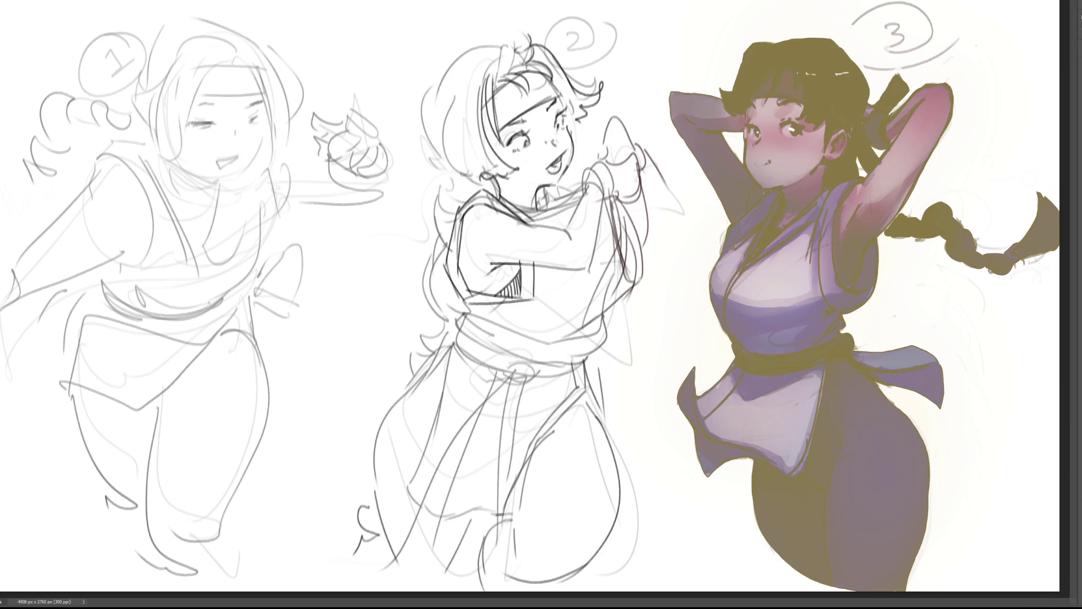
{"action": "mouse_move", "coordinate": [743, 169]}
{"action": "left_mouse_down"}
{"action": "mouse_move", "coordinate": [968, 106]}
{"action": "mouse_move", "coordinate": [732, 299]}
{"action": "mouse_move", "coordinate": [592, 471]}
{"action": "mouse_move", "coordinate": [1009, 606]}
{"action": "left_mouse_up"}
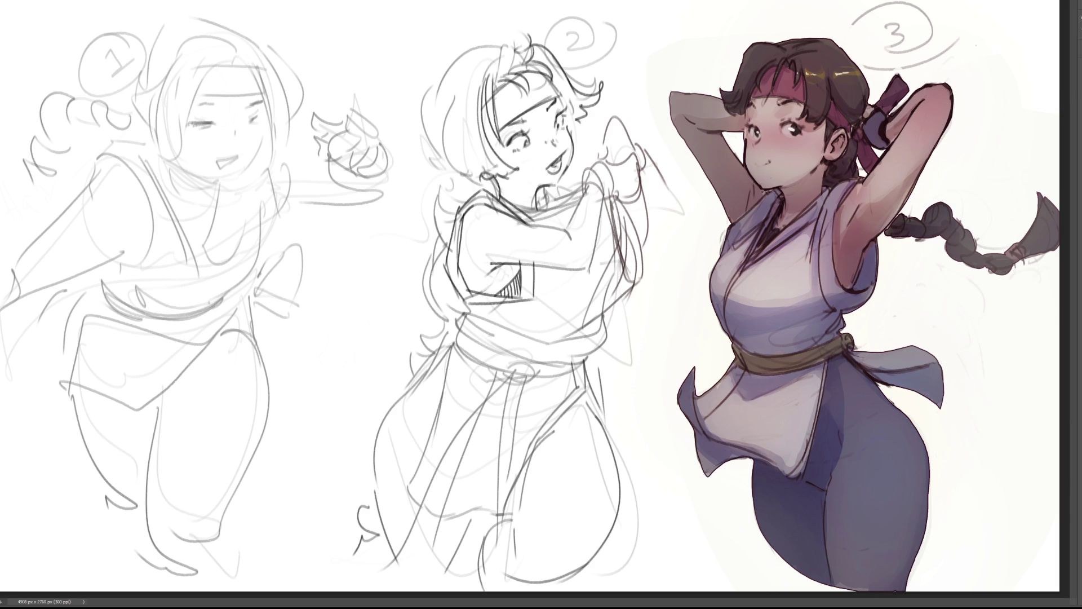
Step: Paint a light highlight on figure 3's chest, remove sketch 2's stray stroke, and darken its arm
{"action": "left_click_drag", "start_coordinate": [741, 282], "coordinate": [803, 271]}
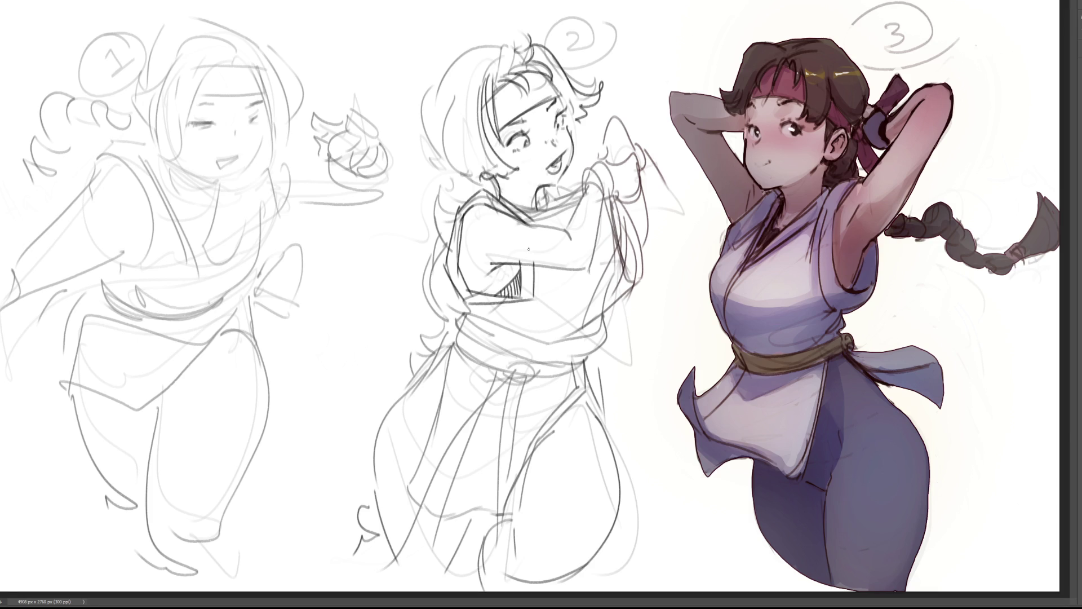
{"action": "key", "text": "ctrl+z"}
{"action": "mouse_move", "coordinate": [449, 277]}
{"action": "left_mouse_down"}
{"action": "mouse_move", "coordinate": [476, 318]}
{"action": "mouse_move", "coordinate": [499, 315]}
{"action": "mouse_move", "coordinate": [499, 330]}
{"action": "mouse_move", "coordinate": [520, 304]}
{"action": "left_mouse_up"}
Step: Redraw sketch 2's sash line and lower skirt folds, then begin the hair's outer curve
{"action": "key", "text": "ctrl+z"}
{"action": "key", "text": "ctrl+z"}
{"action": "mouse_move", "coordinate": [489, 311]}
{"action": "left_mouse_down"}
{"action": "mouse_move", "coordinate": [526, 307]}
{"action": "mouse_move", "coordinate": [508, 330]}
{"action": "left_mouse_up"}
{"action": "key", "text": "ctrl+z"}
{"action": "key", "text": "ctrl+z"}
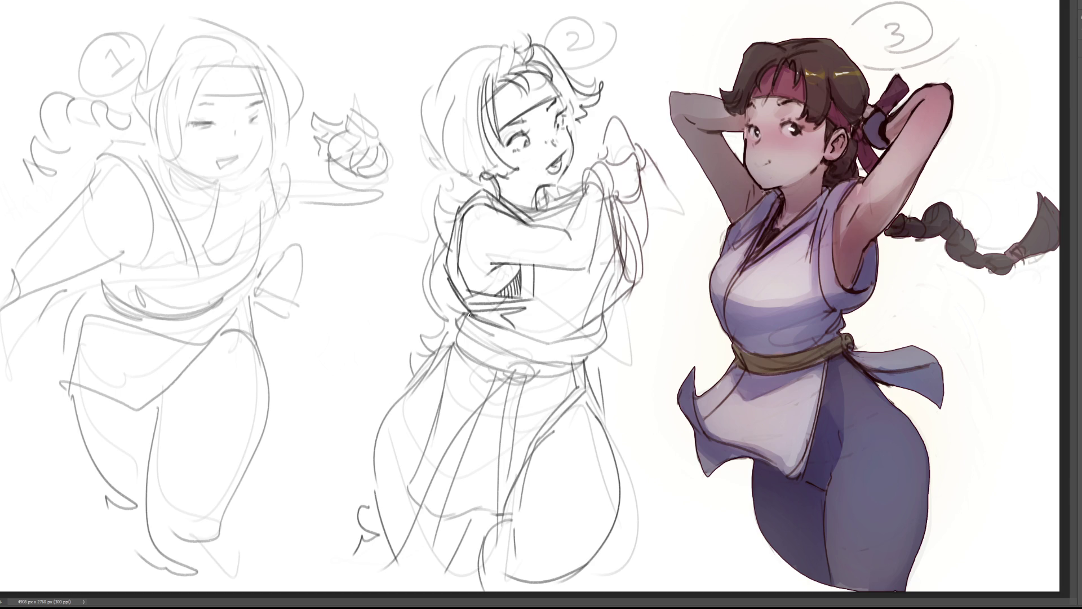
{"action": "mouse_move", "coordinate": [468, 306]}
{"action": "left_mouse_down"}
{"action": "mouse_move", "coordinate": [454, 324]}
{"action": "mouse_move", "coordinate": [517, 352]}
{"action": "mouse_move", "coordinate": [588, 361]}
{"action": "mouse_move", "coordinate": [600, 340]}
{"action": "left_mouse_up"}
{"action": "left_click_drag", "start_coordinate": [462, 93], "coordinate": [451, 180]}
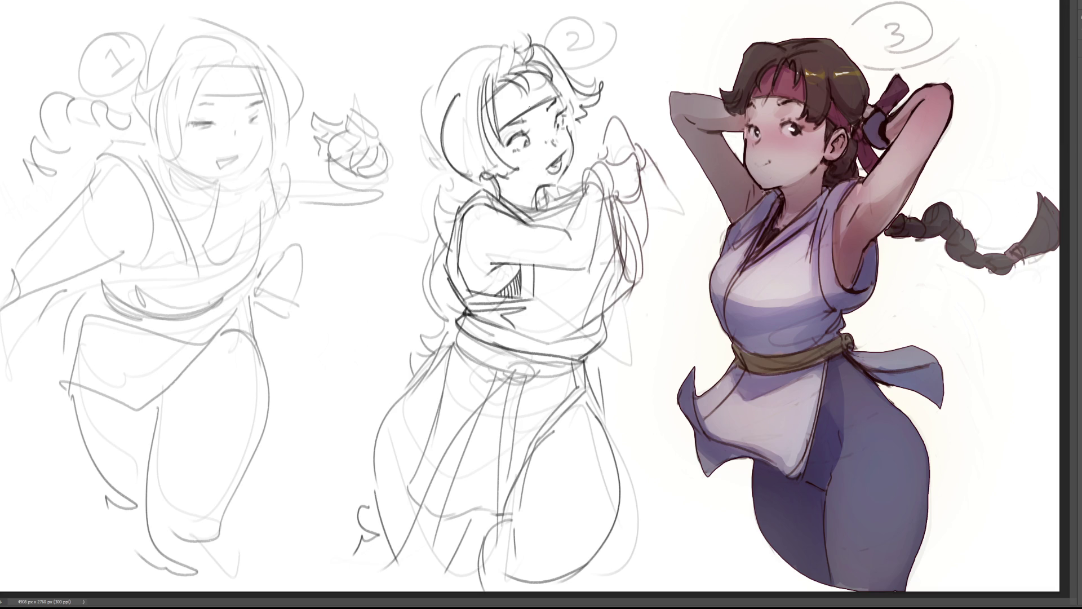
Step: Redraw sketch 2's outer hair curve from the top of the head down to the cheek
{"action": "key", "text": "ctrl+z"}
{"action": "left_click_drag", "start_coordinate": [457, 104], "coordinate": [446, 172]}
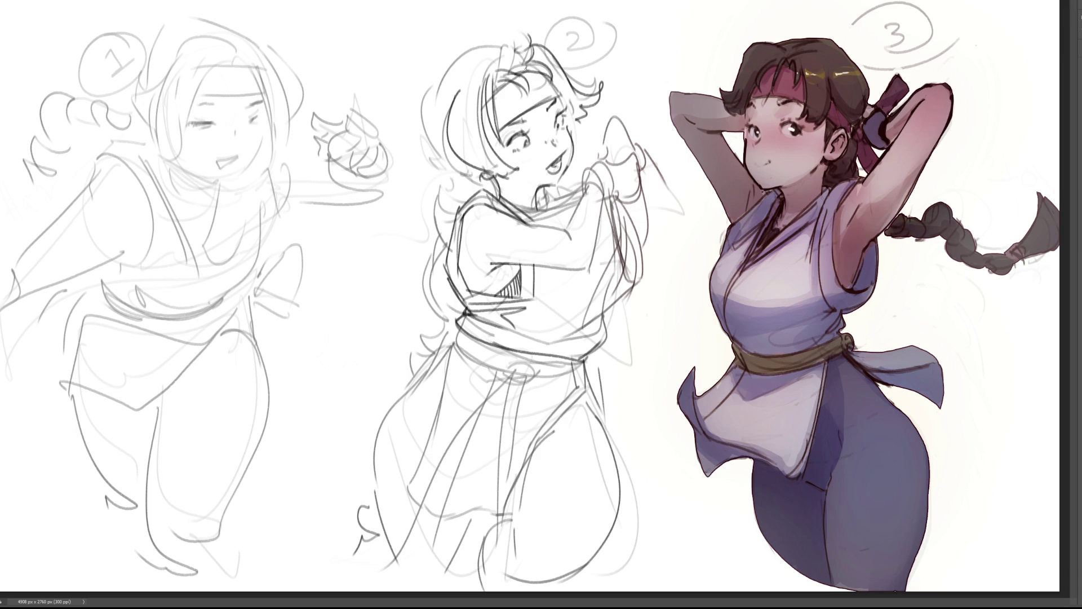
{"action": "left_click_drag", "start_coordinate": [512, 44], "coordinate": [431, 104]}
{"action": "key", "text": "ctrl+z"}
{"action": "mouse_move", "coordinate": [513, 43]}
{"action": "left_mouse_down"}
{"action": "mouse_move", "coordinate": [480, 48]}
{"action": "mouse_move", "coordinate": [416, 135]}
{"action": "left_mouse_up"}
{"action": "key", "text": "ctrl+z"}
{"action": "mouse_move", "coordinate": [514, 45]}
{"action": "left_mouse_down"}
{"action": "mouse_move", "coordinate": [498, 48]}
{"action": "mouse_move", "coordinate": [414, 142]}
{"action": "left_mouse_up"}
{"action": "key", "text": "ctrl+z"}
{"action": "mouse_move", "coordinate": [516, 45]}
{"action": "left_mouse_down"}
{"action": "mouse_move", "coordinate": [478, 47]}
{"action": "mouse_move", "coordinate": [428, 109]}
{"action": "left_mouse_up"}
{"action": "key", "text": "ctrl+z"}
{"action": "mouse_move", "coordinate": [478, 45]}
{"action": "left_mouse_down"}
{"action": "mouse_move", "coordinate": [427, 141]}
{"action": "mouse_move", "coordinate": [453, 150]}
{"action": "left_mouse_up"}
{"action": "key", "text": "ctrl+z"}
{"action": "key", "text": "ctrl+z"}
{"action": "mouse_move", "coordinate": [462, 51]}
{"action": "left_mouse_down"}
{"action": "mouse_move", "coordinate": [434, 151]}
{"action": "mouse_move", "coordinate": [466, 164]}
{"action": "left_mouse_up"}
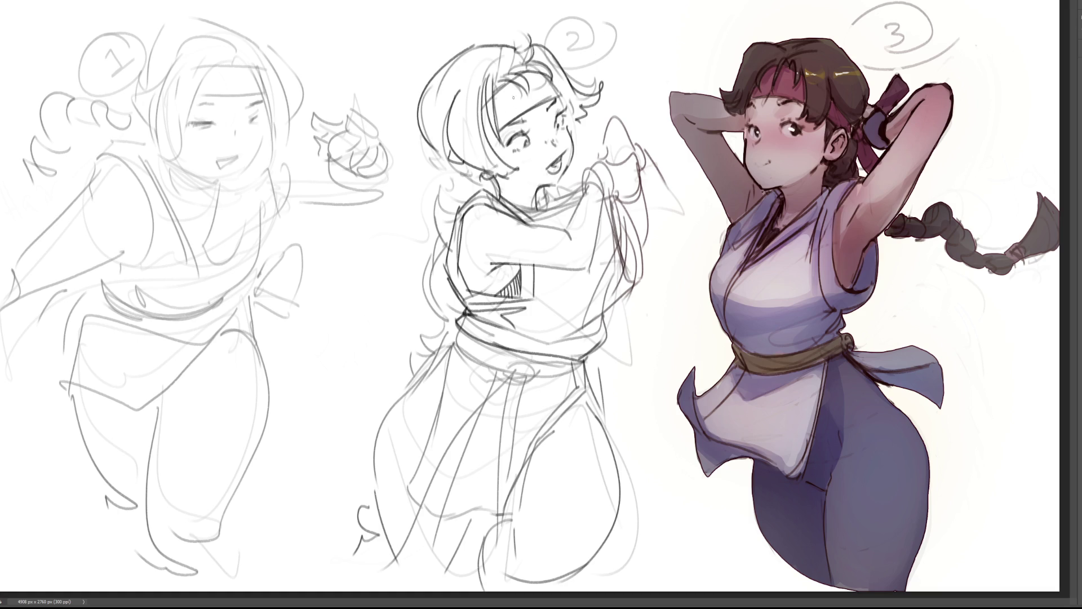
Step: Darken sketch 2's hair outline near the cheek and close the line gaps by the ear
{"action": "left_click_drag", "start_coordinate": [420, 129], "coordinate": [440, 153]}
{"action": "key", "text": "ctrl+z"}
{"action": "mouse_move", "coordinate": [460, 162]}
{"action": "left_mouse_down"}
{"action": "mouse_move", "coordinate": [482, 175]}
{"action": "mouse_move", "coordinate": [465, 188]}
{"action": "mouse_move", "coordinate": [477, 194]}
{"action": "left_mouse_up"}
{"action": "key", "text": "ctrl+z"}
{"action": "key", "text": "ctrl+z"}
{"action": "key", "text": "ctrl+z"}
{"action": "key", "text": "ctrl+z"}
{"action": "mouse_move", "coordinate": [449, 159]}
{"action": "left_mouse_down"}
{"action": "mouse_move", "coordinate": [445, 150]}
{"action": "mouse_move", "coordinate": [470, 176]}
{"action": "mouse_move", "coordinate": [455, 203]}
{"action": "left_mouse_up"}
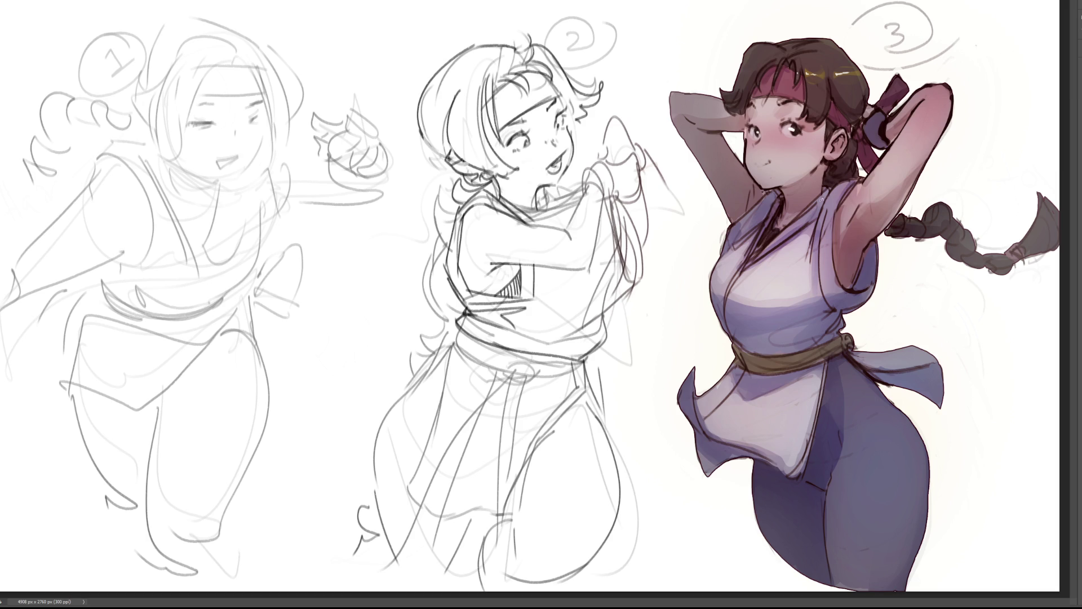
Step: Test and discard a broad shadow stroke, then make figure 3 and its glow grayscale
{"action": "key", "text": "bracketright"}
{"action": "key", "text": "bracketright"}
{"action": "key", "text": "bracketright"}
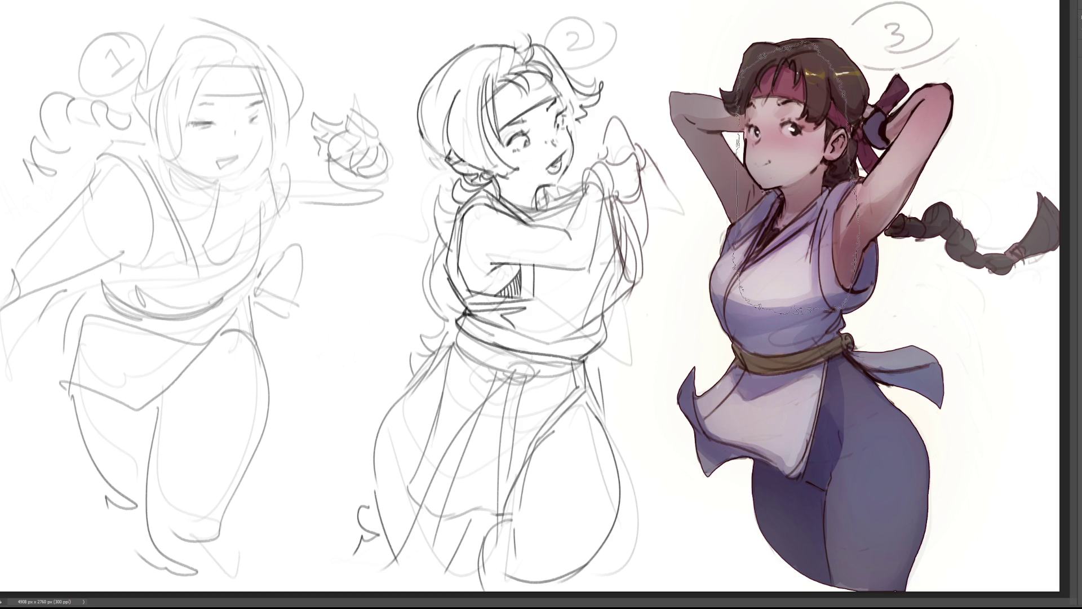
{"action": "mouse_move", "coordinate": [732, 141]}
{"action": "left_mouse_down"}
{"action": "mouse_move", "coordinate": [653, 95]}
{"action": "mouse_move", "coordinate": [969, 226]}
{"action": "mouse_move", "coordinate": [1070, 372]}
{"action": "mouse_move", "coordinate": [834, 507]}
{"action": "left_mouse_up"}
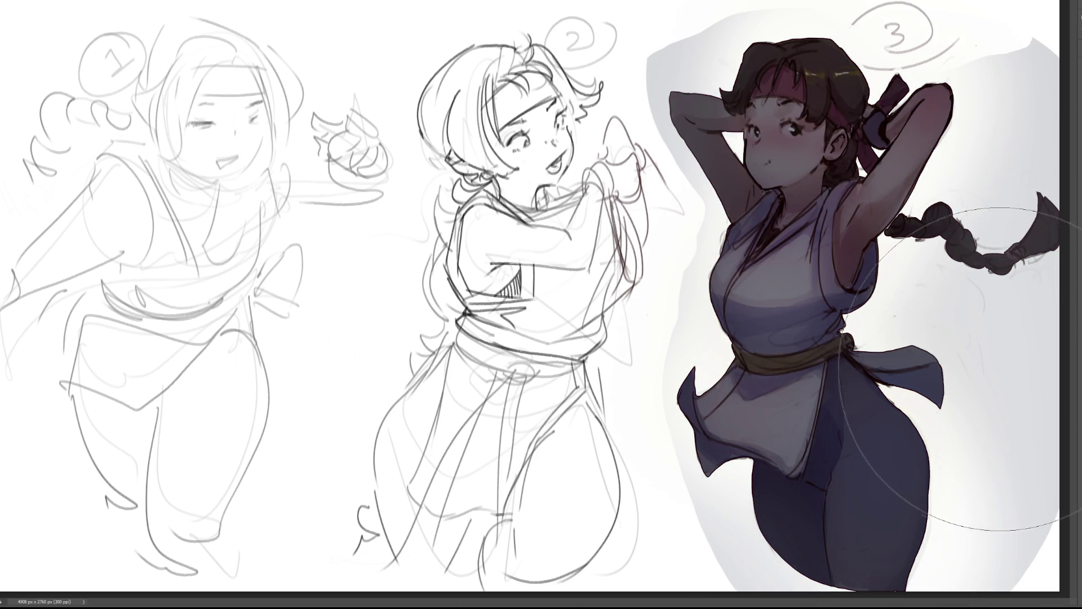
{"action": "key", "text": "ctrl+z"}
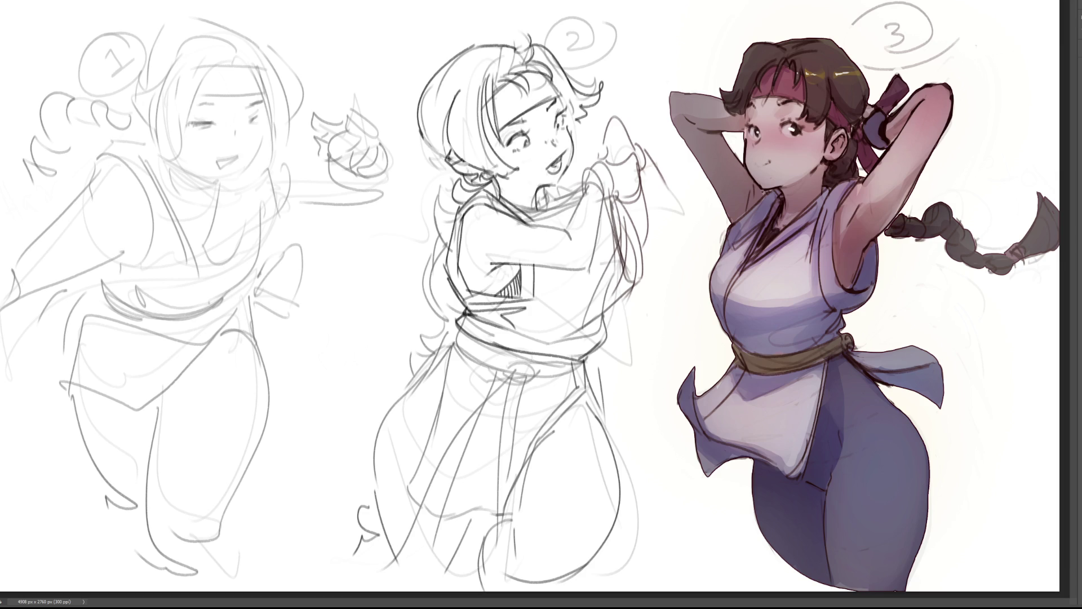
{"action": "key", "text": "ctrl+y"}
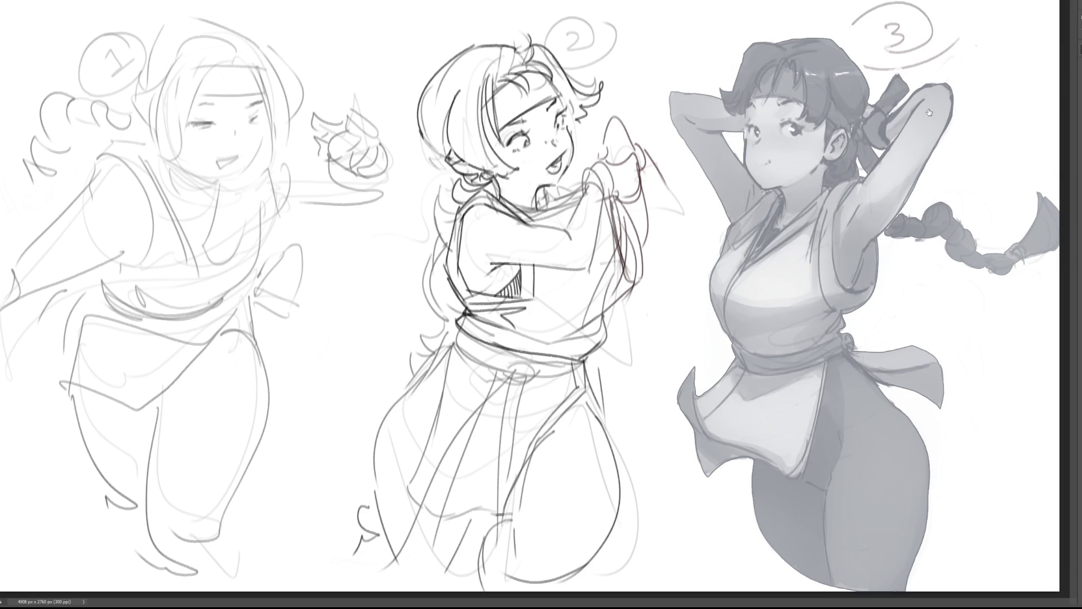
Step: Try light-blue to purple colour overlays on the canvas, then invert to a dark, pink-figure look
{"action": "key", "text": "alt+BackSpace"}
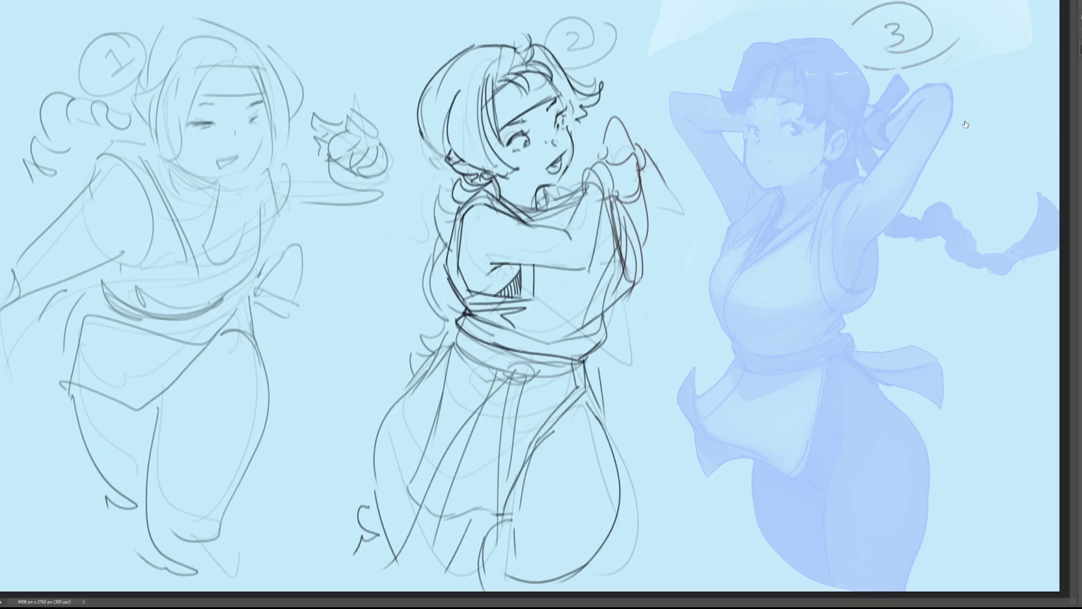
{"action": "key", "text": "ctrl+z"}
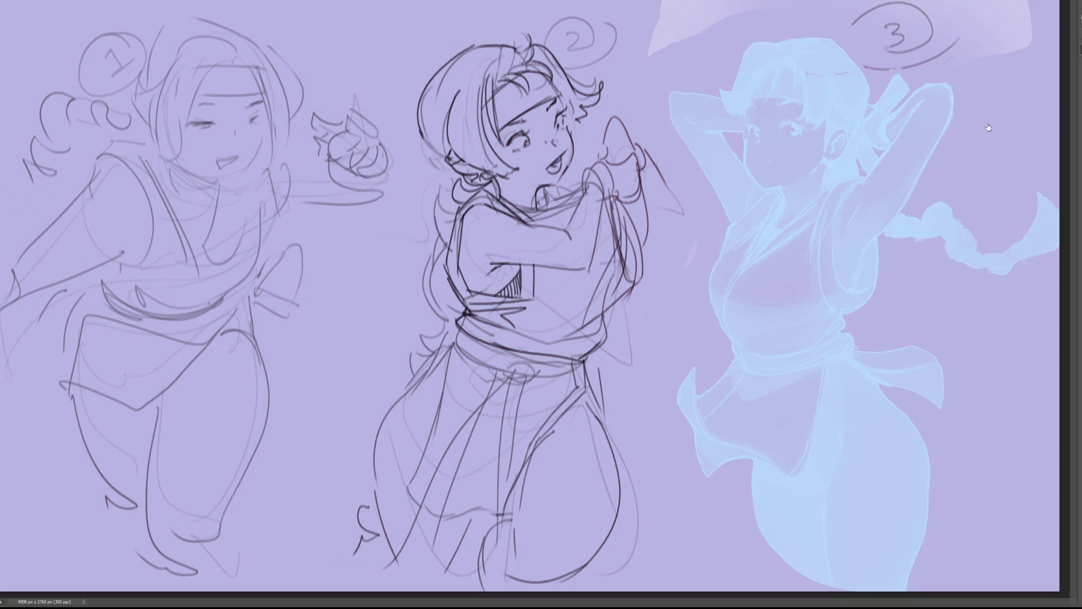
{"action": "key", "text": "ctrl+z"}
{"action": "key", "text": "ctrl+shift+z"}
{"action": "key", "text": "ctrl+shift+z"}
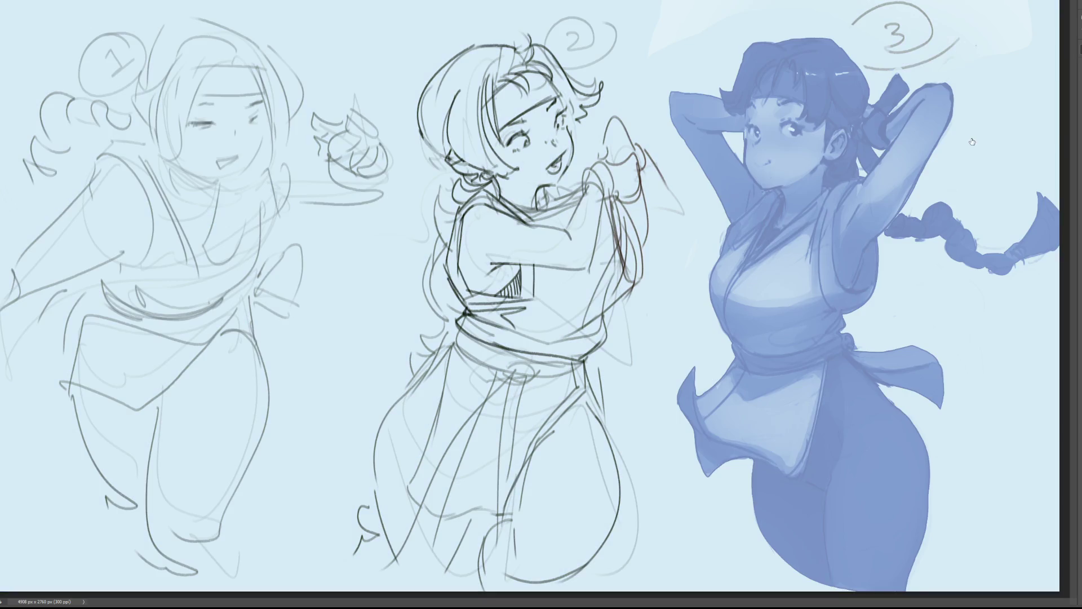
{"action": "key", "text": "ctrl+shift+z"}
{"action": "key", "text": "ctrl+shift+z"}
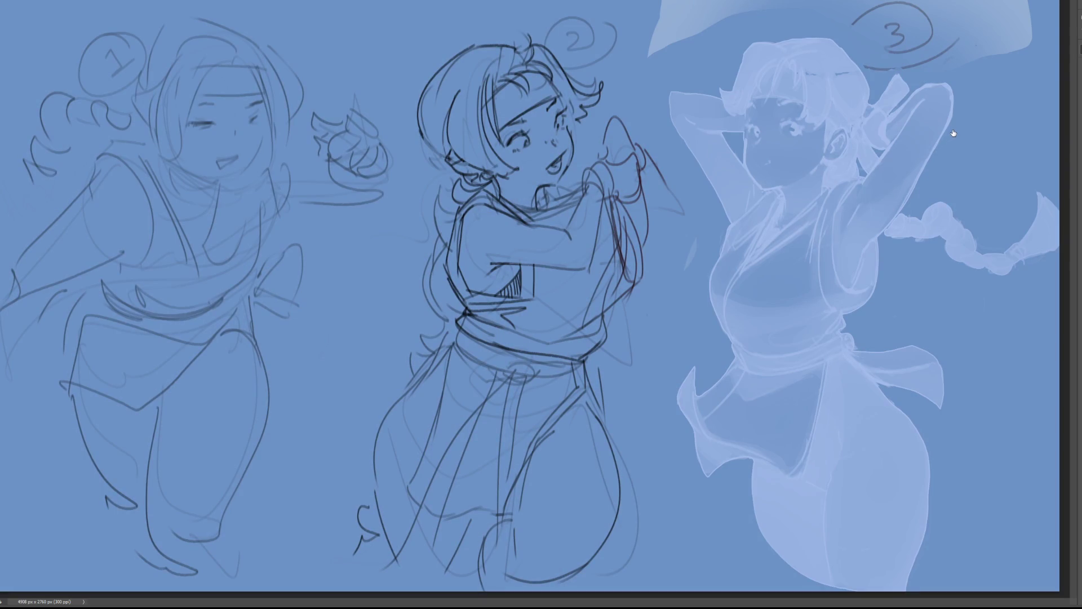
{"action": "key", "text": "ctrl+shift+z"}
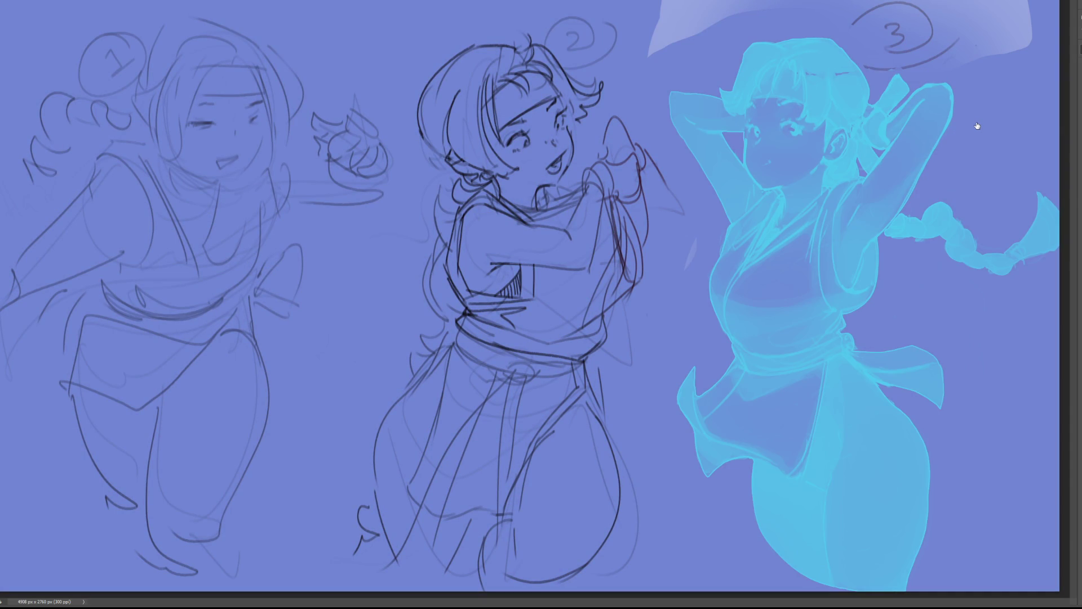
{"action": "key", "text": "ctrl+shift+z"}
{"action": "key", "text": "ctrl+shift+z"}
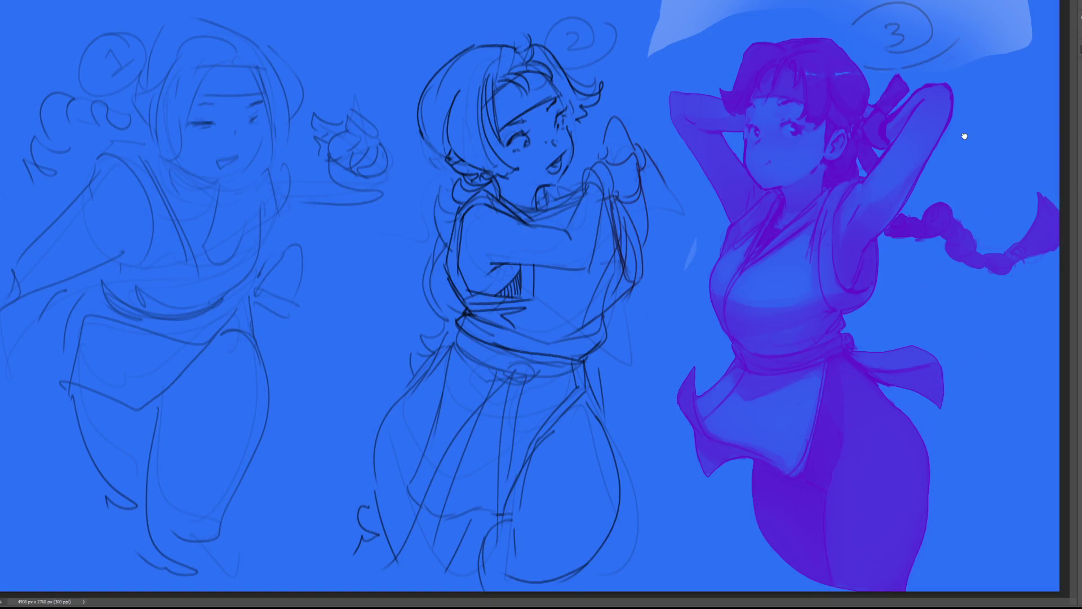
{"action": "key", "text": "ctrl+shift+z"}
{"action": "key", "text": "ctrl+shift+z"}
{"action": "key", "text": "ctrl+shift+z"}
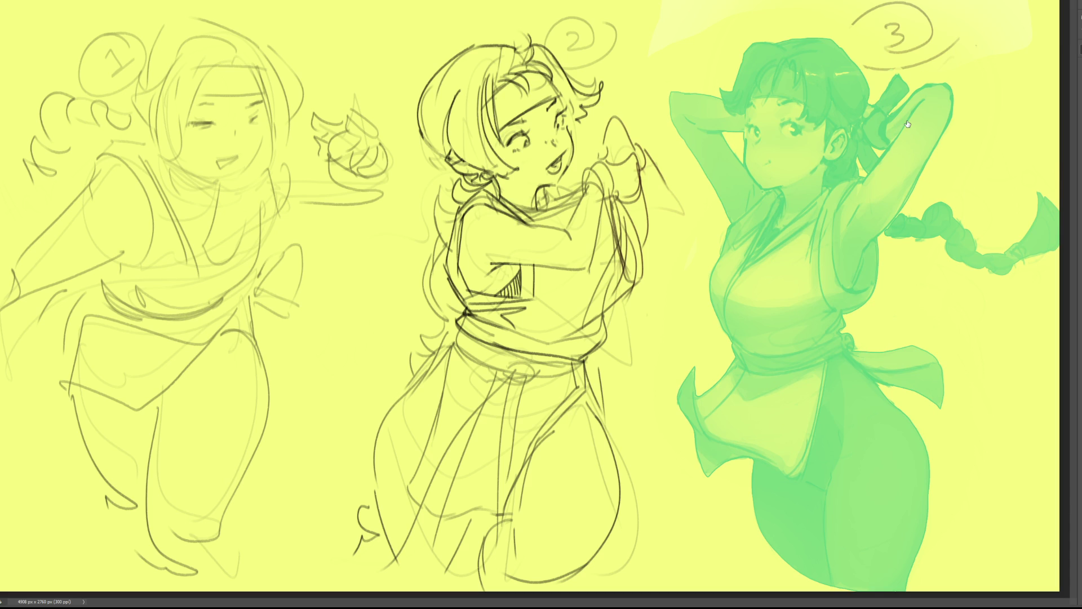
{"action": "key", "text": "ctrl+i"}
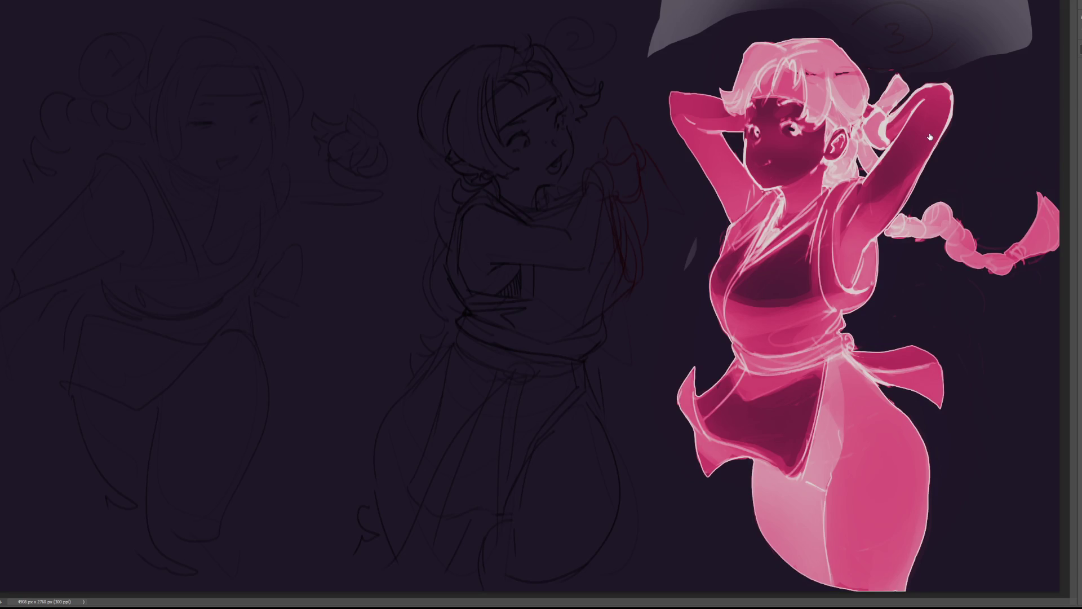
Step: Cycle the fill layer through magenta and purple blend variations, then undo the wash back to white
{"action": "key", "text": "shift+plus"}
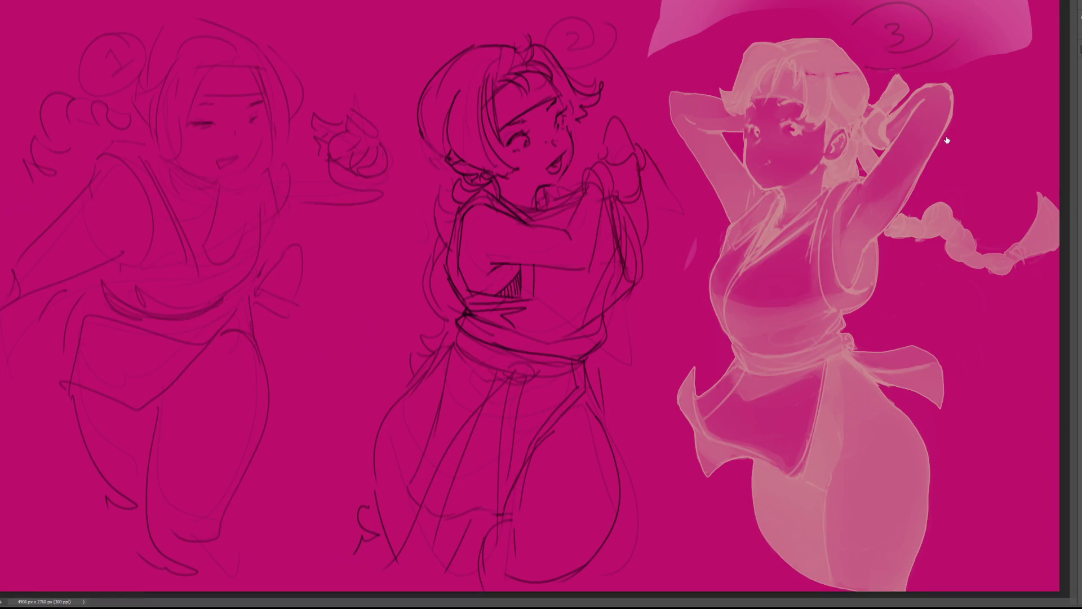
{"action": "key", "text": "shift+plus"}
{"action": "key", "text": "shift+plus"}
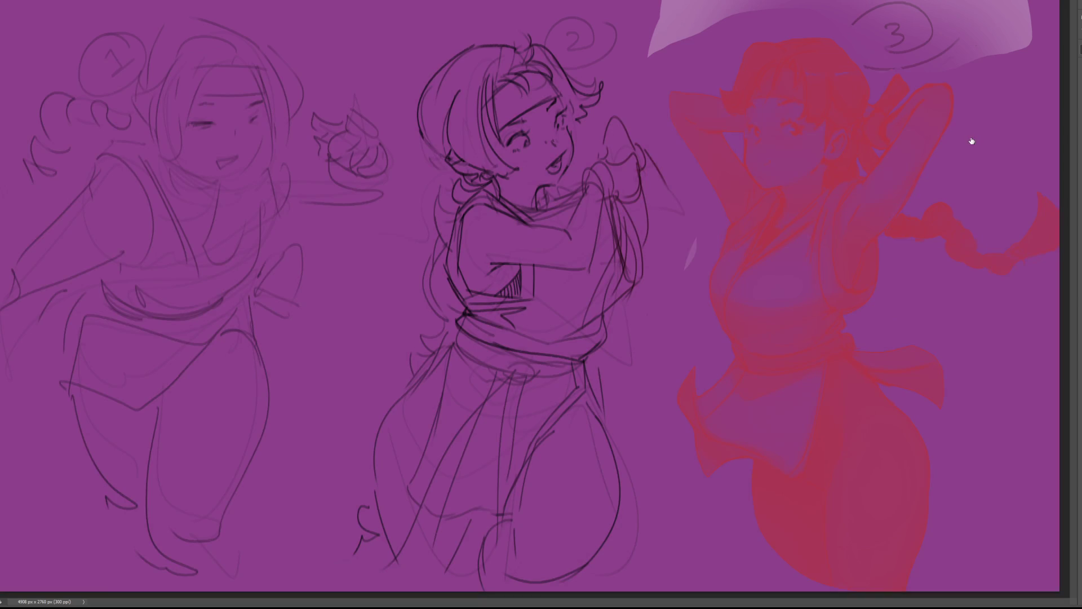
{"action": "key", "text": "shift+plus"}
{"action": "key", "text": "shift+plus"}
{"action": "key", "text": "shift+plus"}
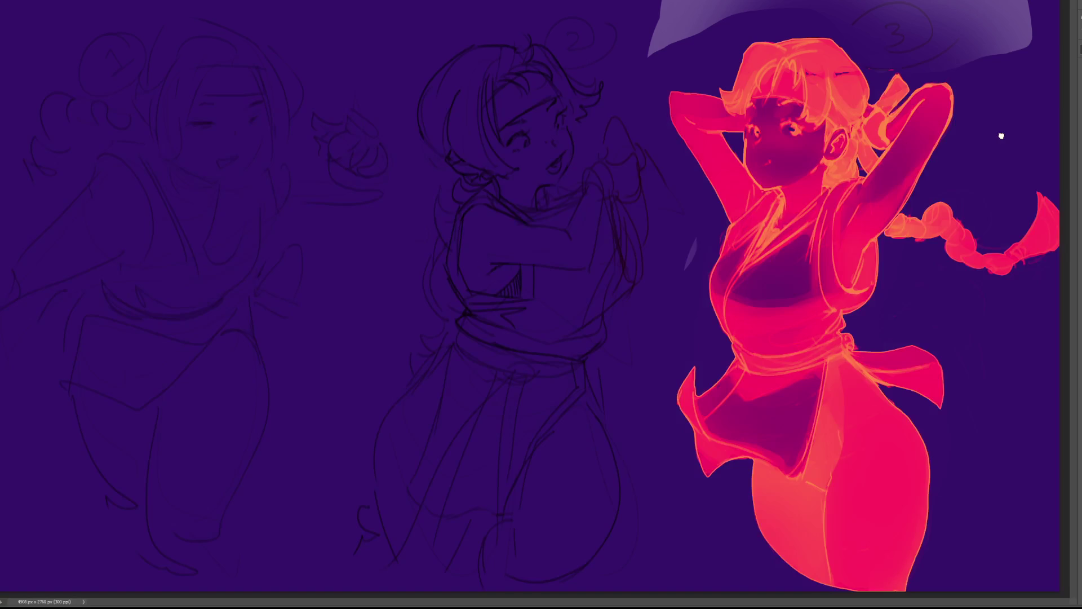
{"action": "key", "text": "shift+plus"}
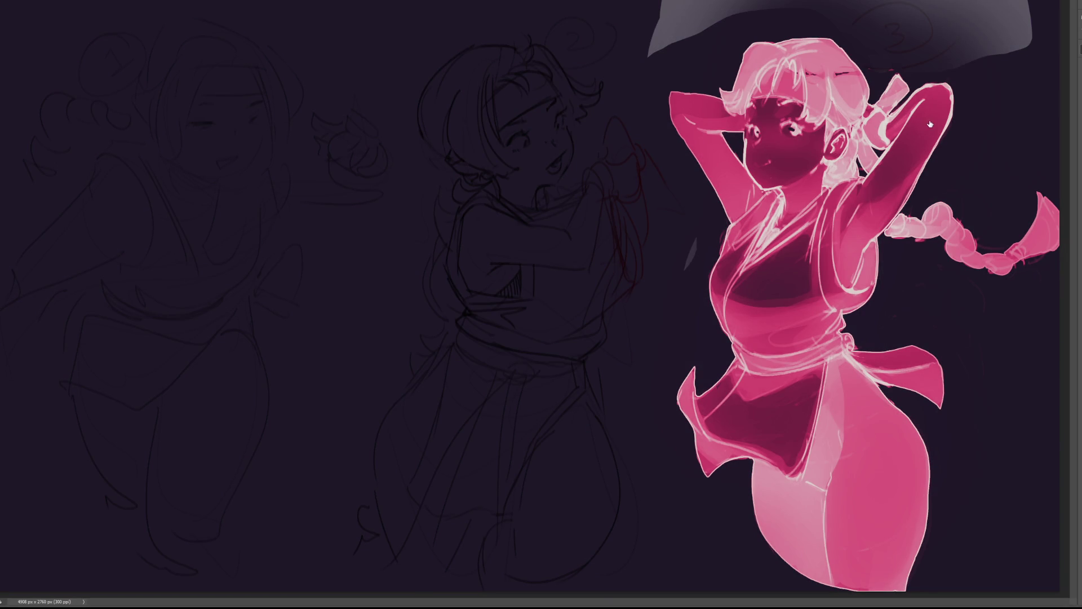
{"action": "key", "text": "shift+plus"}
{"action": "key", "text": "shift+plus"}
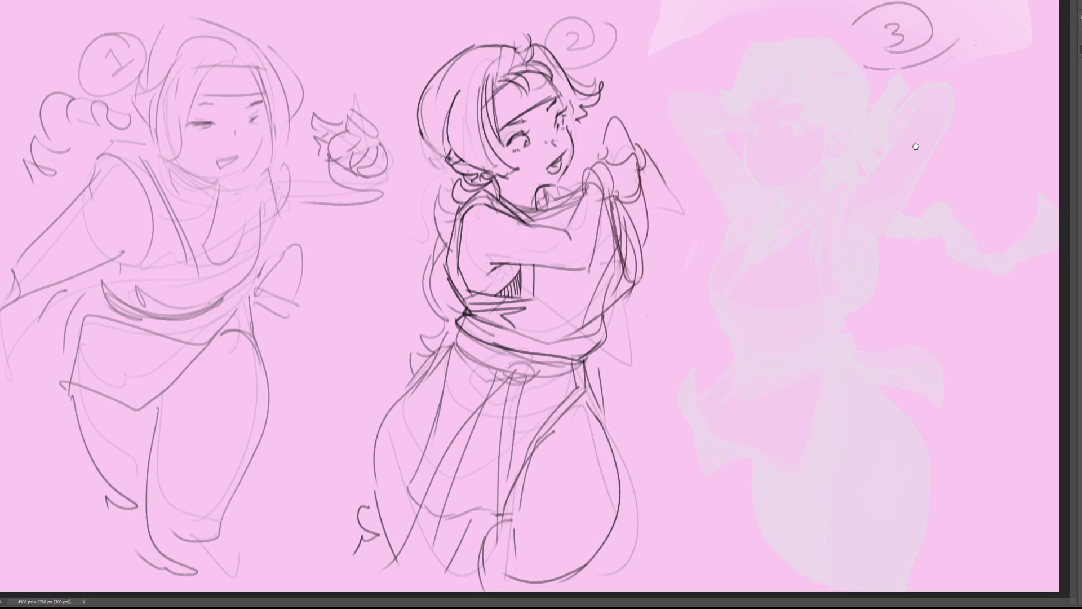
{"action": "key", "text": "shift+plus"}
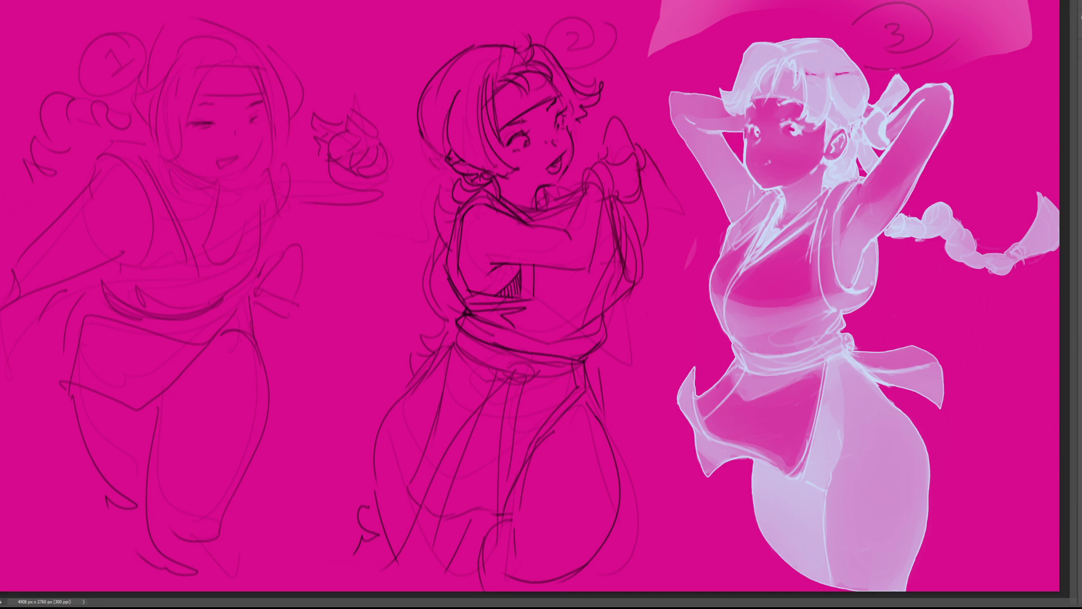
{"action": "key", "text": "ctrl+z"}
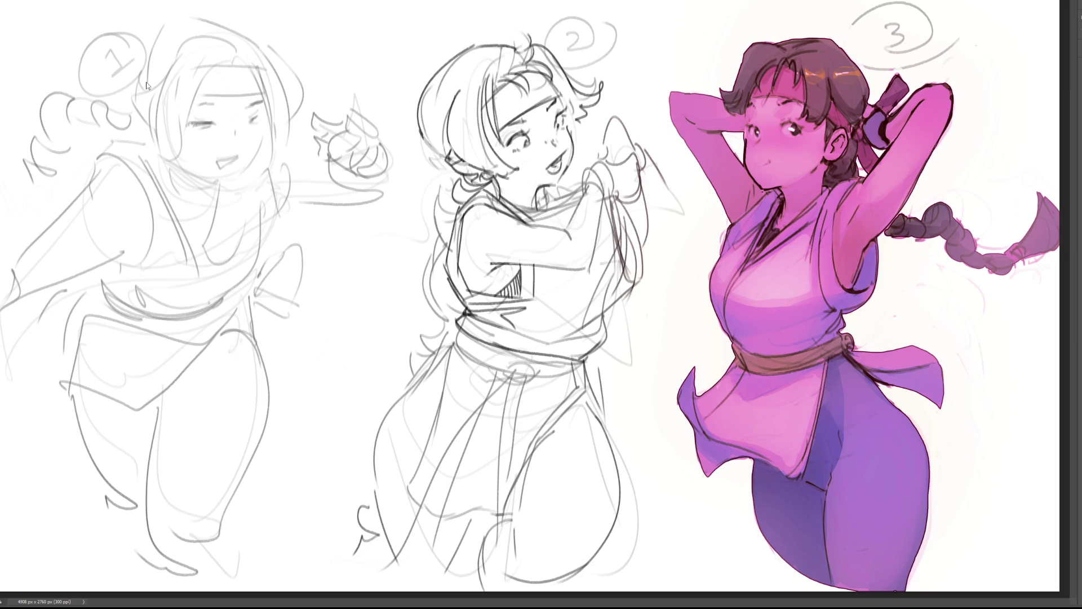
{"action": "key", "text": "ctrl+z"}
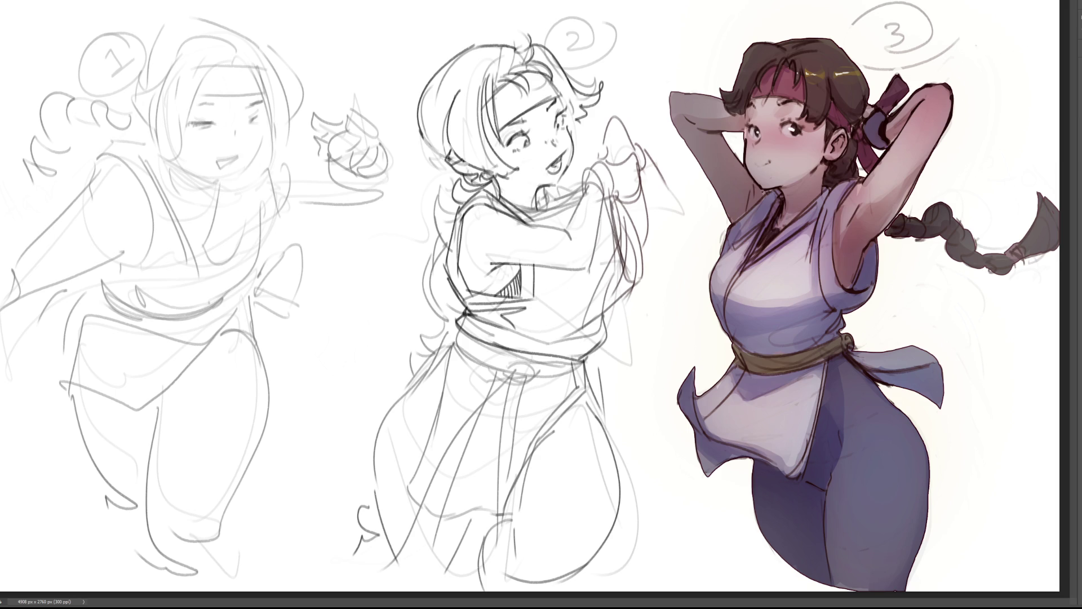
Step: Shift the tint layer's blend mode once more so figure 3 shows its natural colours
{"action": "key", "text": "shift+plus"}
Step: Draw a darker collar line on the middle sketch, redoing the first attempt
{"action": "left_click_drag", "start_coordinate": [517, 210], "coordinate": [593, 206]}
{"action": "key", "text": "ctrl+z"}
{"action": "mouse_move", "coordinate": [524, 212]}
{"action": "left_mouse_down"}
{"action": "mouse_move", "coordinate": [563, 230]}
{"action": "mouse_move", "coordinate": [575, 194]}
{"action": "mouse_move", "coordinate": [556, 212]}
{"action": "mouse_move", "coordinate": [561, 186]}
{"action": "left_mouse_up"}
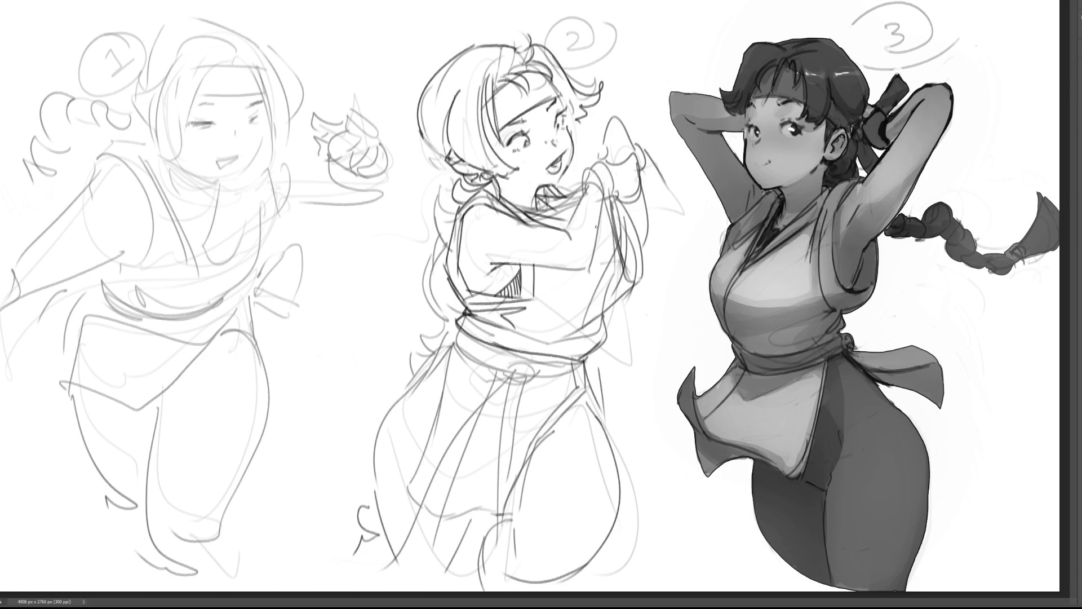
Step: Draw the vertical sleeve line down sketch 2's raised arm, retrying its length
{"action": "left_click_drag", "start_coordinate": [612, 225], "coordinate": [605, 276]}
{"action": "left_click_drag", "start_coordinate": [616, 172], "coordinate": [618, 275]}
{"action": "key", "text": "ctrl+z"}
{"action": "left_click_drag", "start_coordinate": [616, 191], "coordinate": [612, 279]}
{"action": "left_click_drag", "start_coordinate": [611, 272], "coordinate": [614, 348]}
{"action": "key", "text": "ctrl+z"}
{"action": "mouse_move", "coordinate": [614, 265]}
{"action": "left_mouse_down"}
{"action": "mouse_move", "coordinate": [613, 333]}
{"action": "mouse_move", "coordinate": [560, 341]}
{"action": "mouse_move", "coordinate": [627, 311]}
{"action": "left_mouse_up"}
{"action": "left_click_drag", "start_coordinate": [615, 198], "coordinate": [631, 317]}
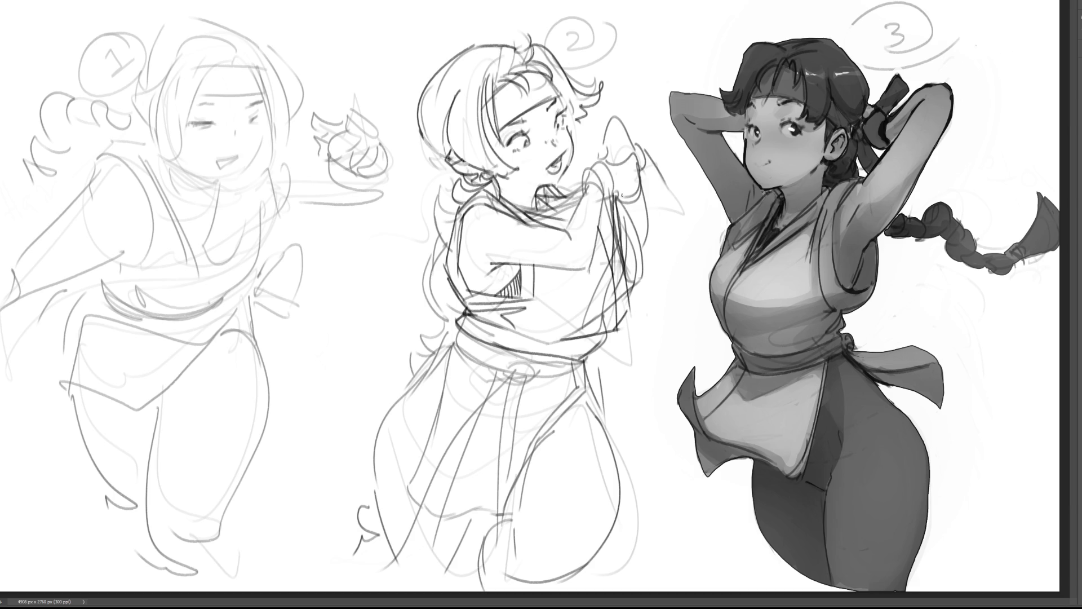
{"action": "key", "text": "ctrl+z"}
{"action": "key", "text": "ctrl+z"}
{"action": "key", "text": "ctrl+z"}
{"action": "key", "text": "ctrl+z"}
Step: Try and discard diagonal waist strokes, then draw the upper sleeve edge
{"action": "left_click_drag", "start_coordinate": [580, 332], "coordinate": [623, 292]}
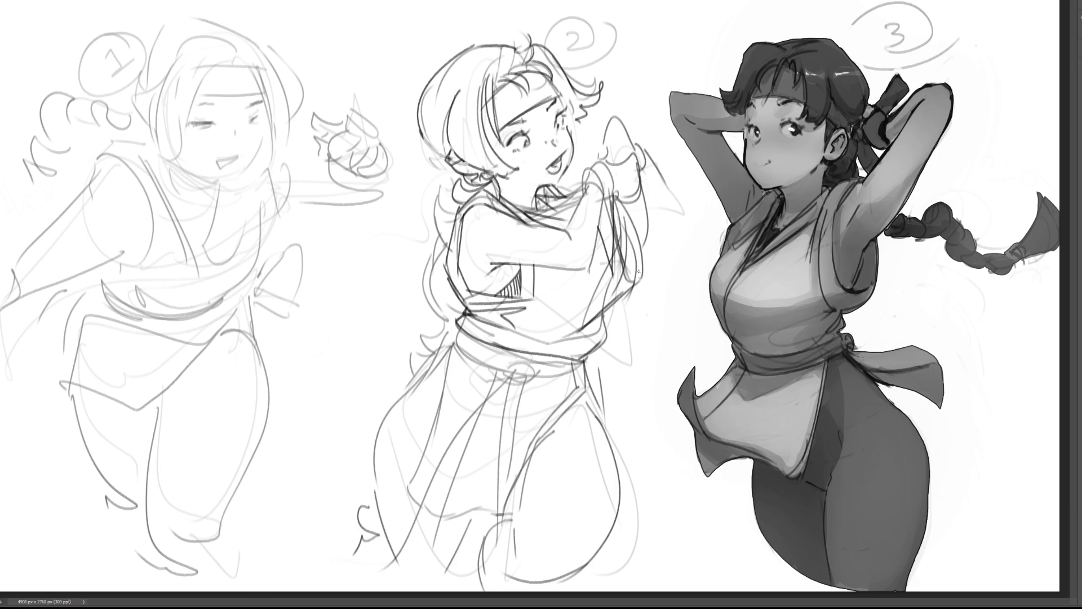
{"action": "key", "text": "ctrl+z"}
{"action": "left_click_drag", "start_coordinate": [588, 322], "coordinate": [617, 279]}
{"action": "key", "text": "ctrl+z"}
{"action": "mouse_move", "coordinate": [613, 193]}
{"action": "left_mouse_down"}
{"action": "mouse_move", "coordinate": [615, 277]}
{"action": "mouse_move", "coordinate": [619, 244]}
{"action": "mouse_move", "coordinate": [598, 249]}
{"action": "mouse_move", "coordinate": [597, 237]}
{"action": "mouse_move", "coordinate": [601, 252]}
{"action": "left_mouse_up"}
{"action": "key", "text": "ctrl+z"}
{"action": "key", "text": "ctrl+z"}
{"action": "key", "text": "ctrl+z"}
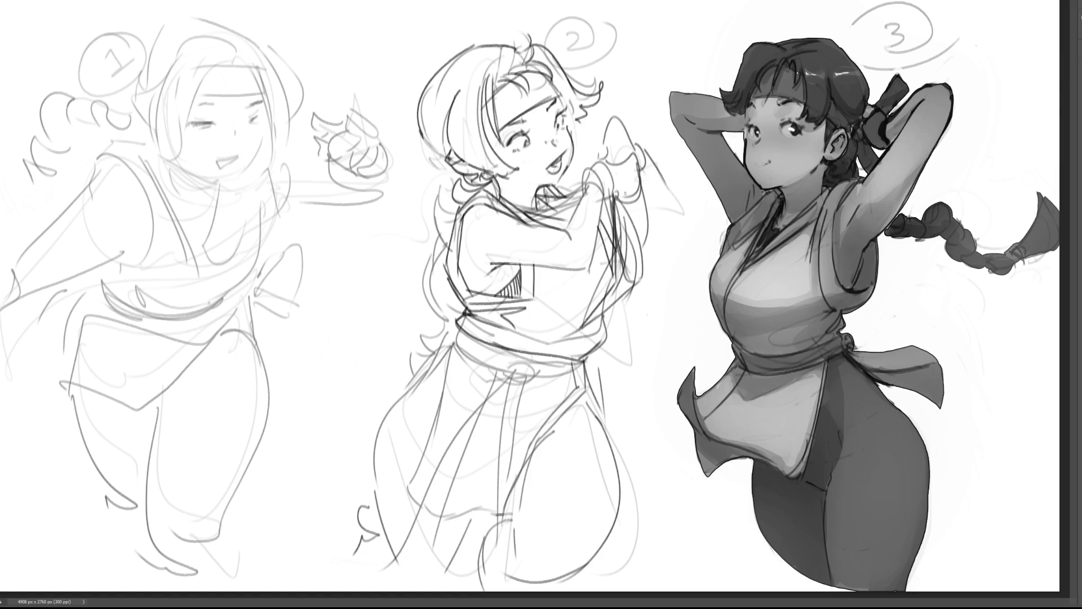
{"action": "mouse_move", "coordinate": [619, 173]}
{"action": "left_mouse_down"}
{"action": "mouse_move", "coordinate": [619, 203]}
{"action": "mouse_move", "coordinate": [560, 198]}
{"action": "mouse_move", "coordinate": [543, 217]}
{"action": "mouse_move", "coordinate": [559, 213]}
{"action": "left_mouse_up"}
Step: Darken sketch 2's collar, erase faint sleeve lines, and outline the raised hand and cuff
{"action": "left_click_drag", "start_coordinate": [550, 203], "coordinate": [573, 209]}
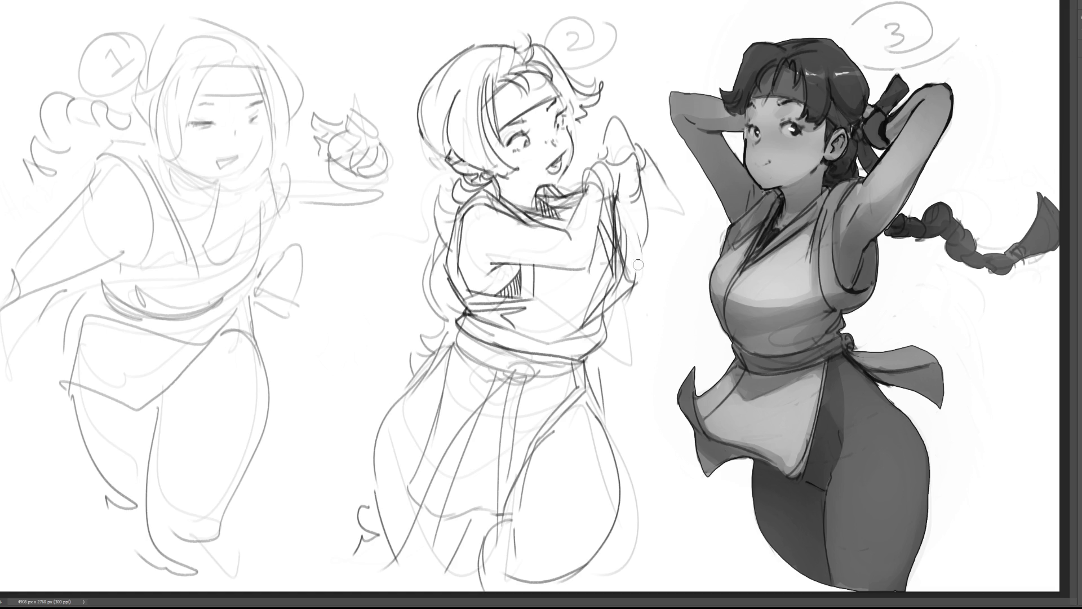
{"action": "mouse_move", "coordinate": [629, 261]}
{"action": "left_mouse_down"}
{"action": "mouse_move", "coordinate": [623, 204]}
{"action": "mouse_move", "coordinate": [620, 296]}
{"action": "mouse_move", "coordinate": [609, 309]}
{"action": "left_mouse_up"}
{"action": "left_click_drag", "start_coordinate": [611, 291], "coordinate": [619, 260]}
{"action": "key", "text": "ctrl+z"}
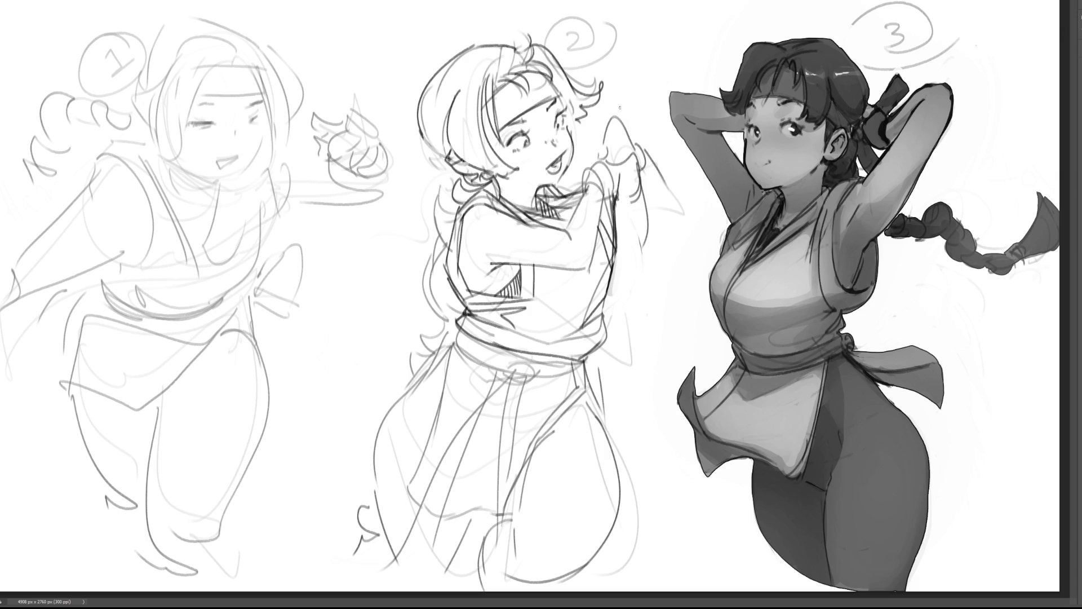
{"action": "mouse_move", "coordinate": [587, 186]}
{"action": "left_mouse_down"}
{"action": "mouse_move", "coordinate": [598, 200]}
{"action": "mouse_move", "coordinate": [579, 190]}
{"action": "mouse_move", "coordinate": [608, 194]}
{"action": "mouse_move", "coordinate": [607, 206]}
{"action": "left_mouse_up"}
{"action": "mouse_move", "coordinate": [596, 167]}
{"action": "left_mouse_down"}
{"action": "mouse_move", "coordinate": [604, 156]}
{"action": "mouse_move", "coordinate": [619, 176]}
{"action": "mouse_move", "coordinate": [618, 207]}
{"action": "left_mouse_up"}
Step: Erase the faint cloth shape beside the hand and try cuff-tip strokes, undoing them
{"action": "left_click_drag", "start_coordinate": [642, 132], "coordinate": [694, 129]}
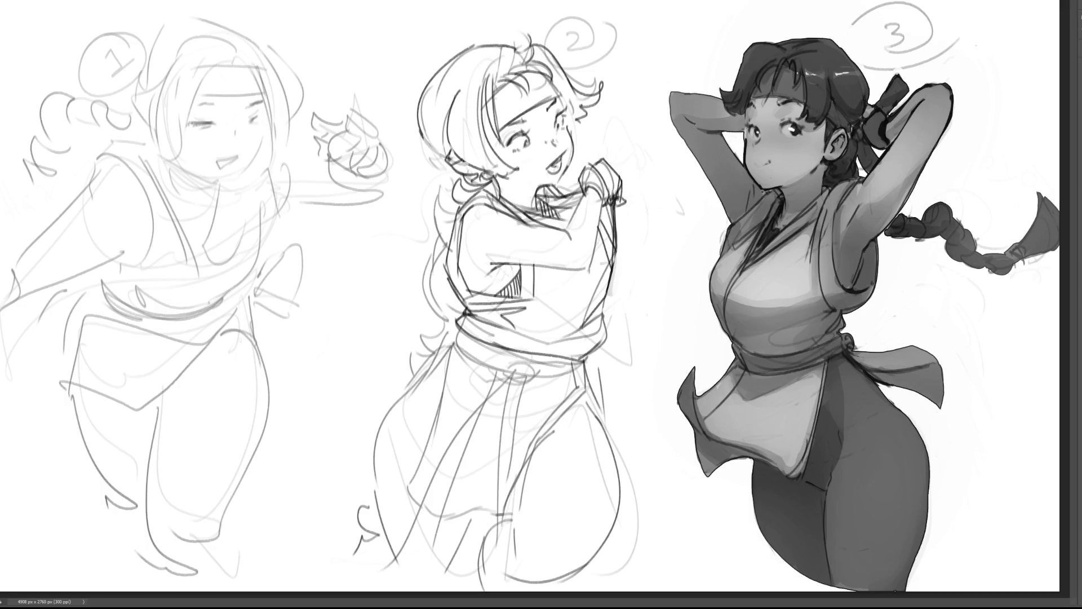
{"action": "mouse_move", "coordinate": [623, 211]}
{"action": "left_mouse_down"}
{"action": "mouse_move", "coordinate": [641, 229]}
{"action": "mouse_move", "coordinate": [633, 248]}
{"action": "mouse_move", "coordinate": [635, 233]}
{"action": "left_mouse_up"}
{"action": "key", "text": "ctrl+z"}
{"action": "left_click_drag", "start_coordinate": [631, 211], "coordinate": [624, 235]}
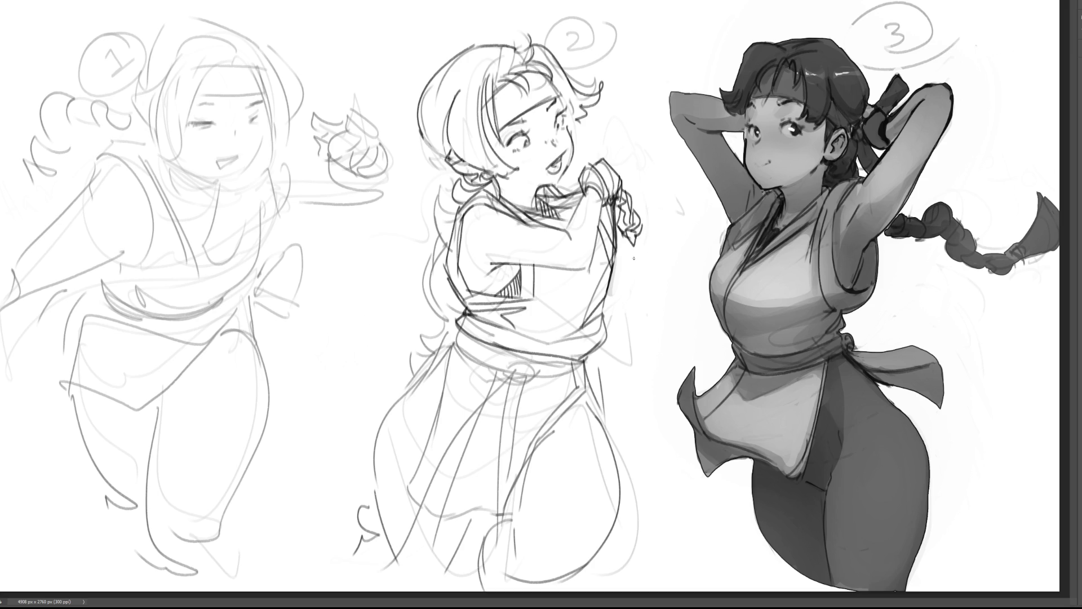
{"action": "key", "text": "ctrl+z"}
{"action": "key", "text": "ctrl+z"}
{"action": "key", "text": "ctrl+z"}
{"action": "key", "text": "ctrl+z"}
{"action": "key", "text": "ctrl+z"}
{"action": "key", "text": "ctrl+z"}
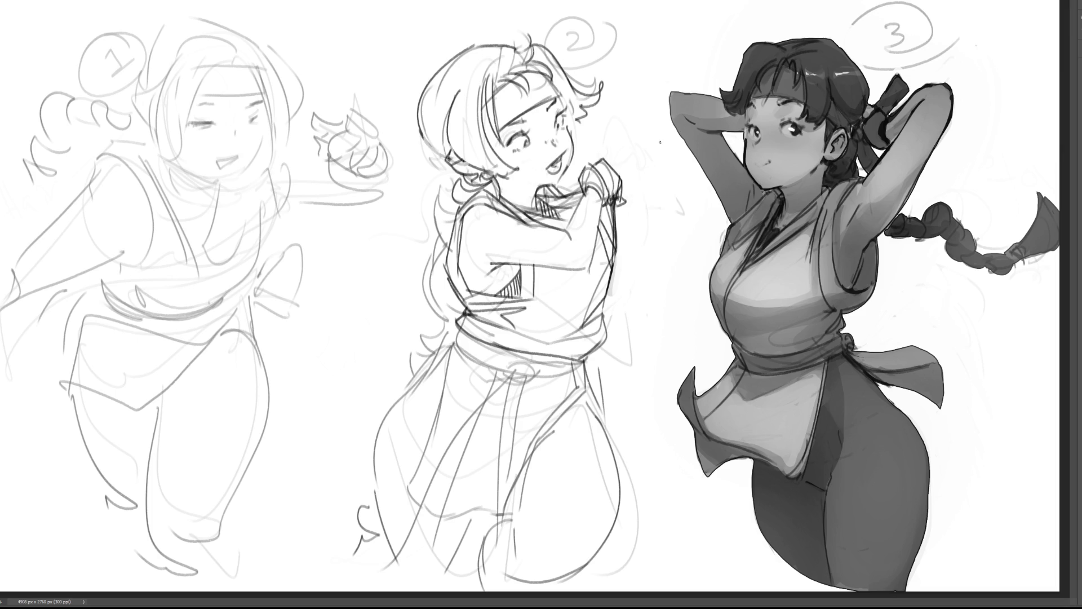
Step: Darken the sash lines on sketch 2 and add small marks
{"action": "mouse_move", "coordinate": [454, 326]}
{"action": "left_mouse_down"}
{"action": "mouse_move", "coordinate": [481, 361]}
{"action": "mouse_move", "coordinate": [522, 372]}
{"action": "left_mouse_up"}
{"action": "mouse_move", "coordinate": [507, 348]}
{"action": "left_mouse_down"}
{"action": "mouse_move", "coordinate": [577, 378]}
{"action": "mouse_move", "coordinate": [585, 359]}
{"action": "left_mouse_up"}
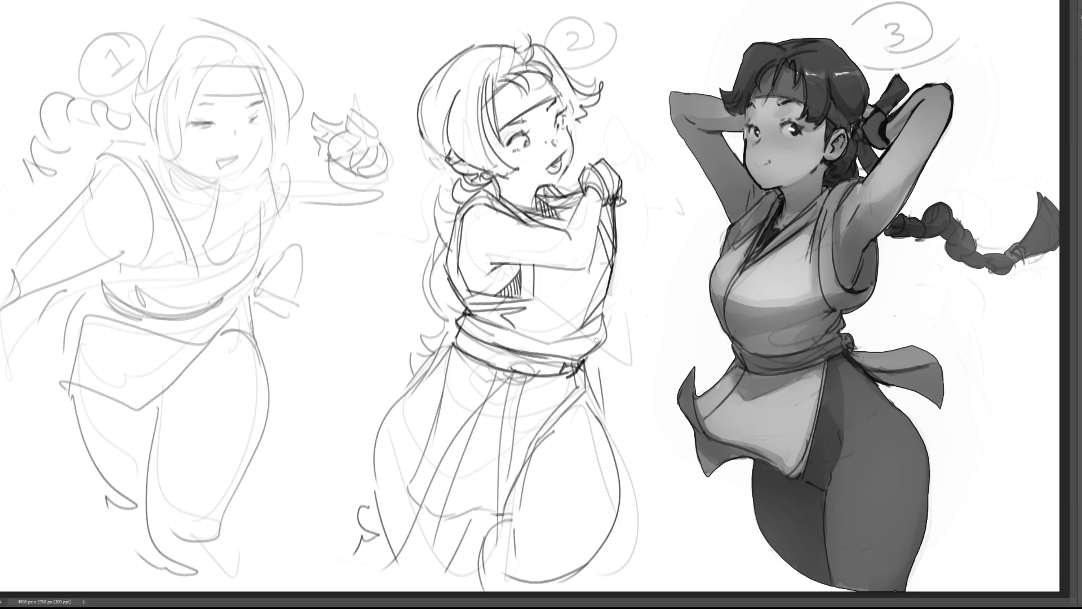
{"action": "key", "text": "bracketright"}
{"action": "key", "text": "bracketright"}
{"action": "key", "text": "bracketright"}
Step: Fade sketch 2's old skirt lines with a large eraser and test new skirt strokes
{"action": "mouse_move", "coordinate": [579, 406]}
{"action": "left_mouse_down"}
{"action": "mouse_move", "coordinate": [380, 444]}
{"action": "mouse_move", "coordinate": [519, 442]}
{"action": "mouse_move", "coordinate": [535, 538]}
{"action": "mouse_move", "coordinate": [431, 566]}
{"action": "mouse_move", "coordinate": [471, 506]}
{"action": "mouse_move", "coordinate": [480, 525]}
{"action": "mouse_move", "coordinate": [580, 459]}
{"action": "left_mouse_up"}
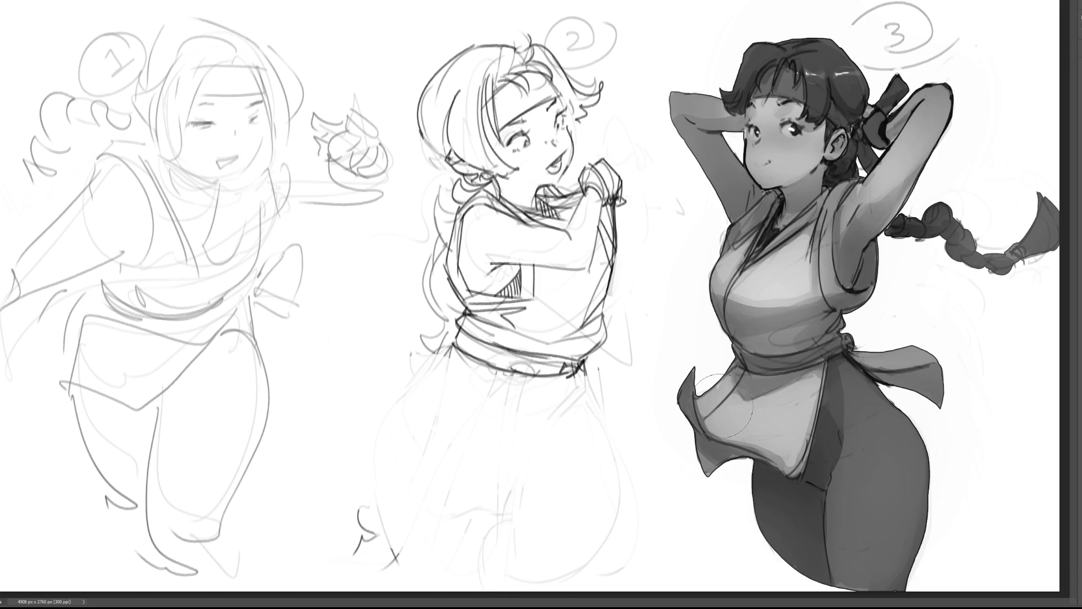
{"action": "key", "text": "b"}
{"action": "mouse_move", "coordinate": [484, 365]}
{"action": "left_mouse_down"}
{"action": "mouse_move", "coordinate": [422, 407]}
{"action": "mouse_move", "coordinate": [410, 476]}
{"action": "left_mouse_up"}
{"action": "left_click_drag", "start_coordinate": [459, 339], "coordinate": [399, 389]}
{"action": "left_click_drag", "start_coordinate": [389, 395], "coordinate": [394, 483]}
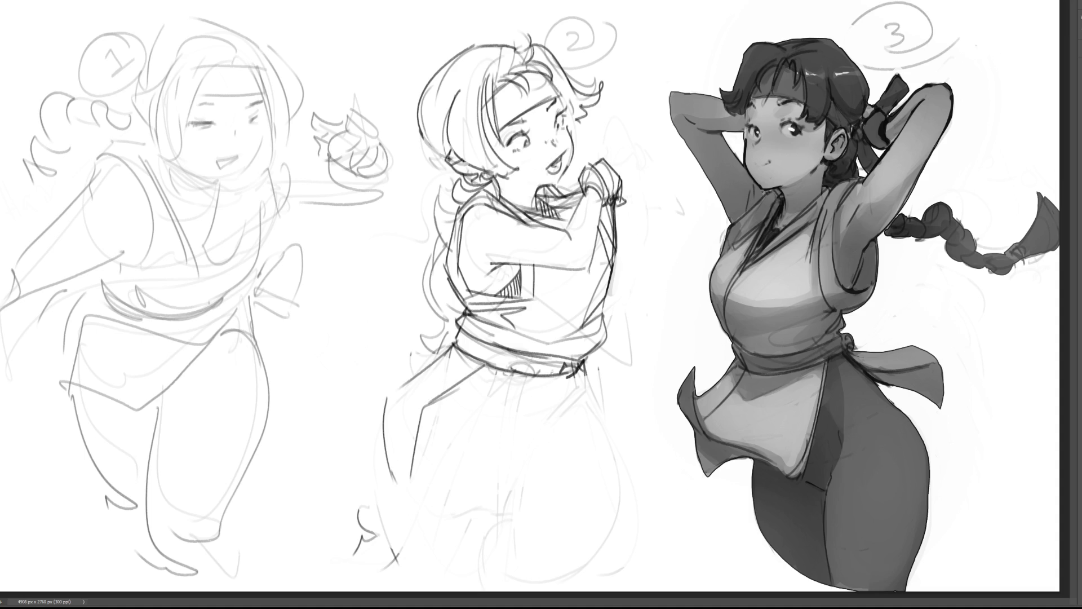
{"action": "key", "text": "ctrl+z"}
{"action": "key", "text": "ctrl+z"}
{"action": "key", "text": "ctrl+z"}
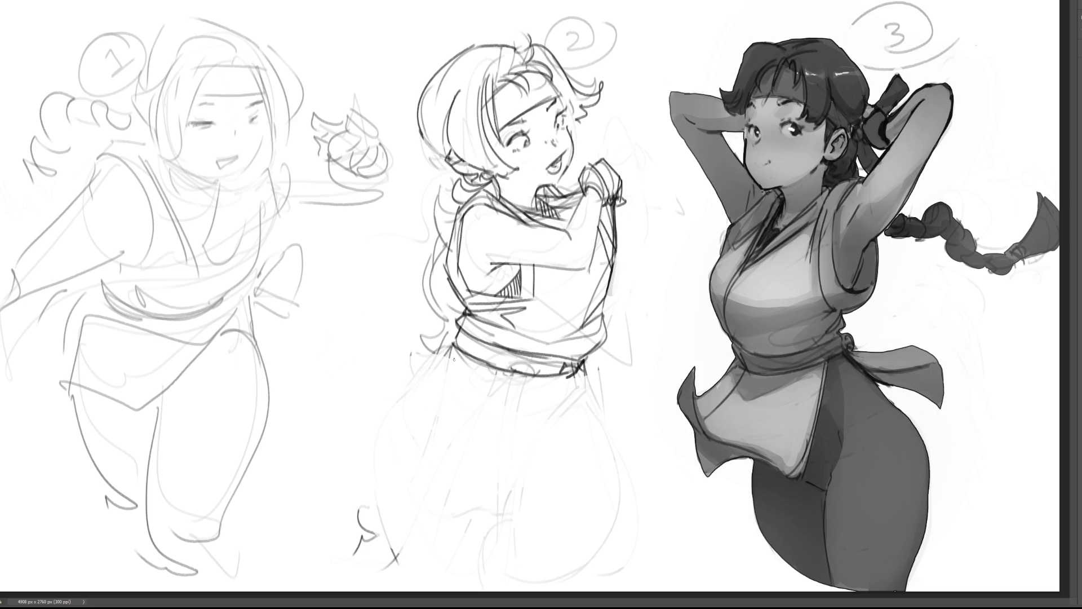
Step: Draw new skirt folds at the waist and right side, plus the rising lower edge
{"action": "mouse_move", "coordinate": [450, 353]}
{"action": "left_mouse_down"}
{"action": "mouse_move", "coordinate": [412, 390]}
{"action": "mouse_move", "coordinate": [427, 361]}
{"action": "mouse_move", "coordinate": [360, 400]}
{"action": "left_mouse_up"}
{"action": "left_click_drag", "start_coordinate": [333, 422], "coordinate": [358, 496]}
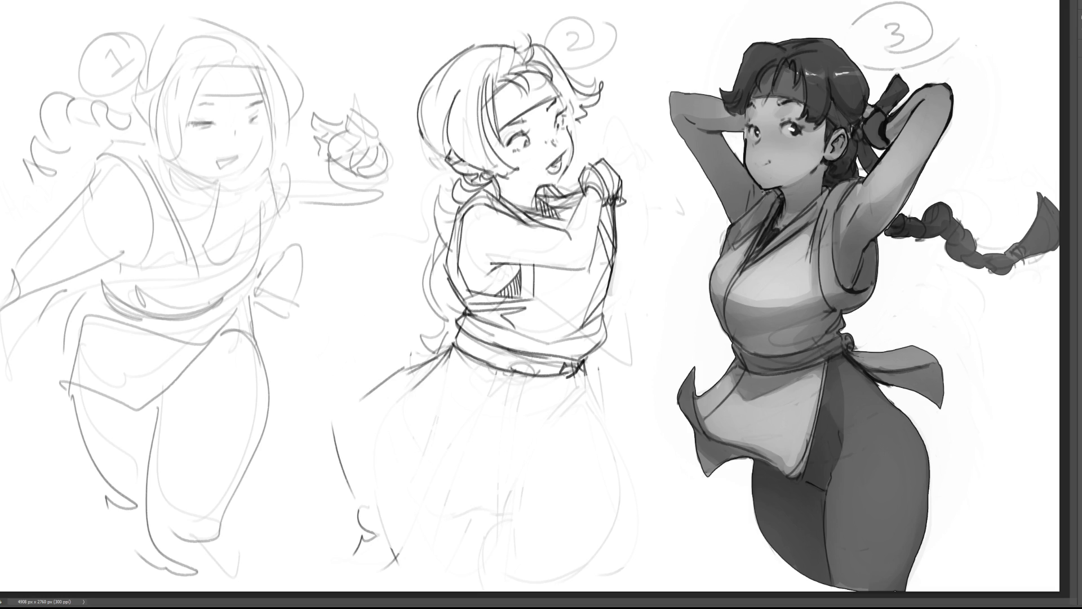
{"action": "mouse_move", "coordinate": [571, 365]}
{"action": "left_mouse_down"}
{"action": "mouse_move", "coordinate": [516, 412]}
{"action": "mouse_move", "coordinate": [522, 444]}
{"action": "left_mouse_up"}
{"action": "left_click_drag", "start_coordinate": [465, 374], "coordinate": [495, 521]}
{"action": "left_click_drag", "start_coordinate": [557, 377], "coordinate": [572, 478]}
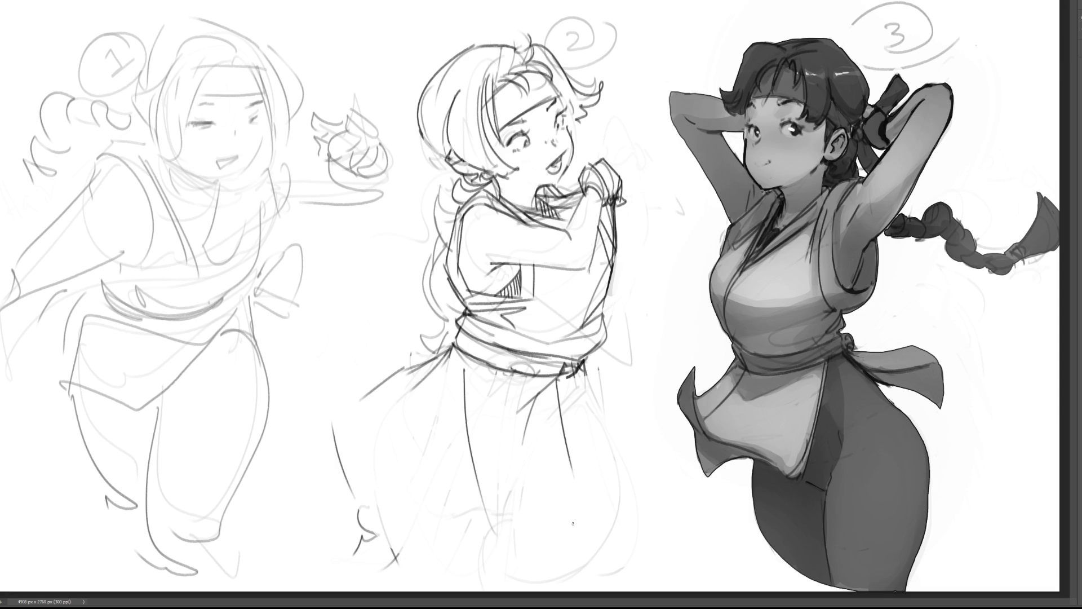
{"action": "left_click_drag", "start_coordinate": [495, 541], "coordinate": [574, 498]}
{"action": "mouse_move", "coordinate": [474, 370]}
{"action": "left_mouse_down"}
{"action": "mouse_move", "coordinate": [521, 547]}
{"action": "mouse_move", "coordinate": [558, 519]}
{"action": "left_mouse_up"}
{"action": "left_click_drag", "start_coordinate": [562, 384], "coordinate": [573, 433]}
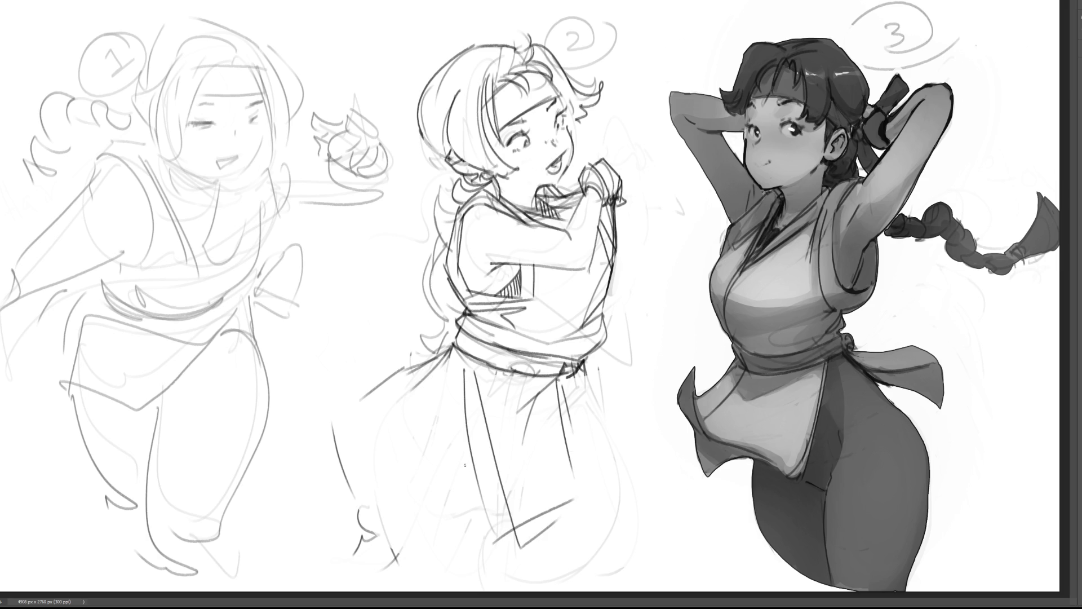
Step: Redraw the long curved left skirt edge and the bottom hem
{"action": "left_click_drag", "start_coordinate": [457, 348], "coordinate": [387, 402]}
{"action": "mouse_move", "coordinate": [444, 351]}
{"action": "left_mouse_down"}
{"action": "mouse_move", "coordinate": [351, 405]}
{"action": "mouse_move", "coordinate": [416, 387]}
{"action": "mouse_move", "coordinate": [367, 537]}
{"action": "left_mouse_up"}
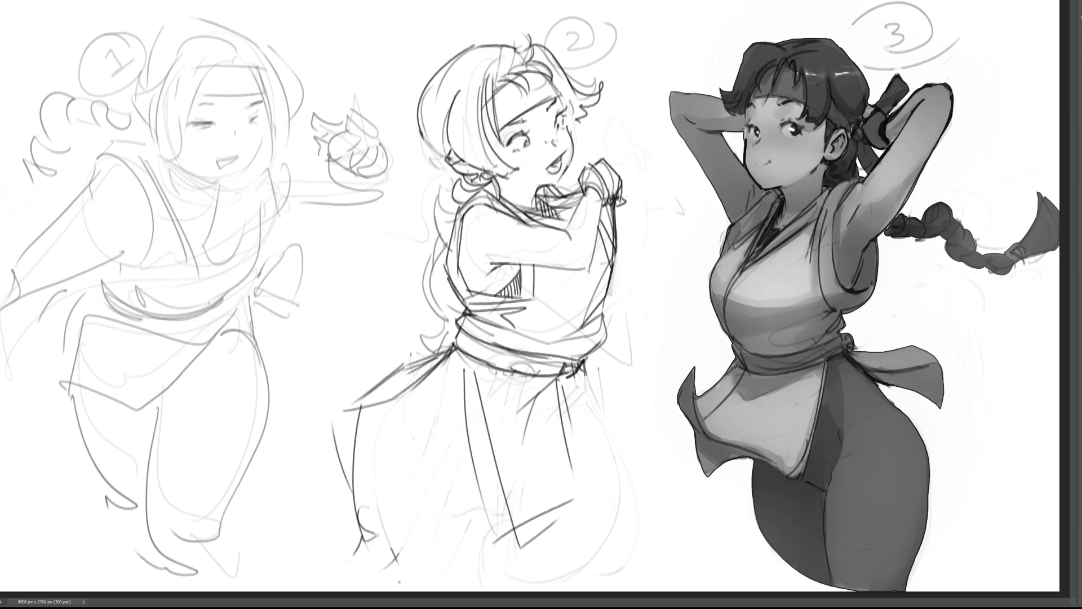
{"action": "key", "text": "ctrl+z"}
{"action": "left_click_drag", "start_coordinate": [385, 402], "coordinate": [362, 529]}
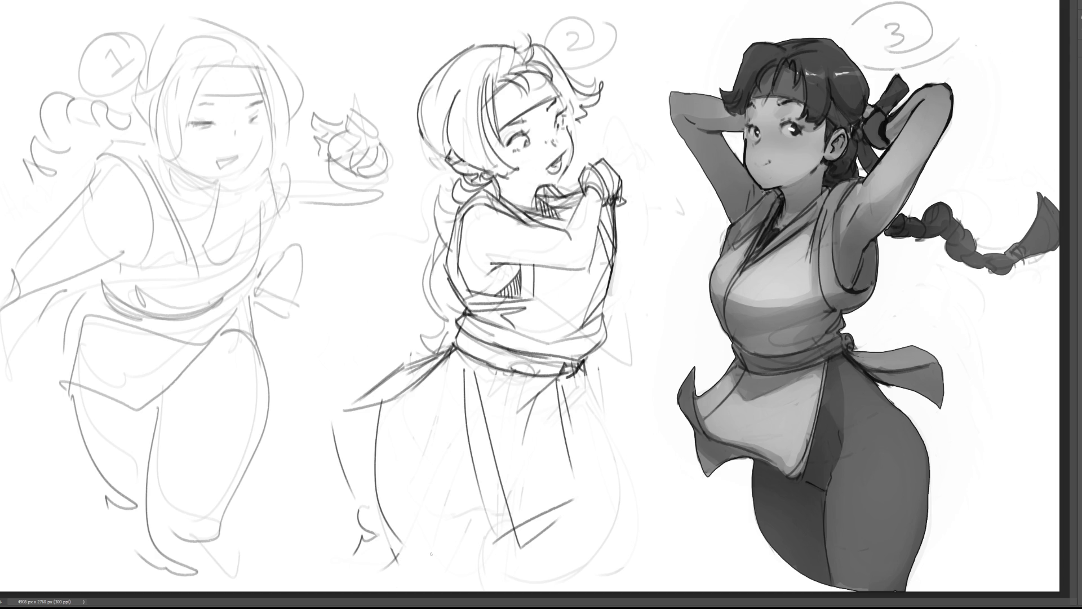
{"action": "mouse_move", "coordinate": [377, 404]}
{"action": "left_mouse_down"}
{"action": "mouse_move", "coordinate": [397, 562]}
{"action": "mouse_move", "coordinate": [478, 565]}
{"action": "left_mouse_up"}
{"action": "left_click_drag", "start_coordinate": [485, 514], "coordinate": [477, 558]}
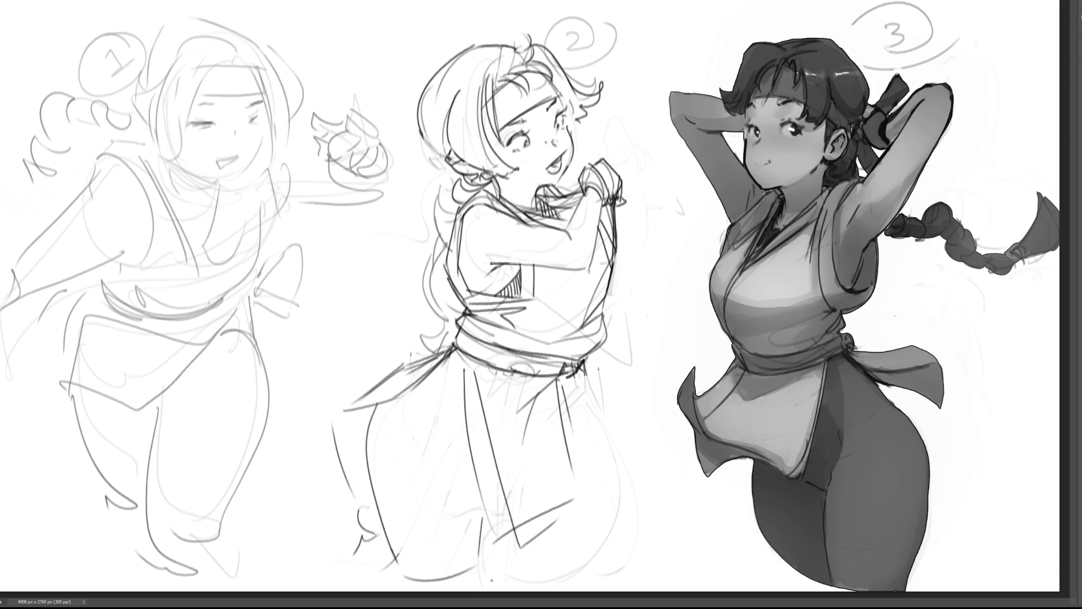
Step: Add a fold near the hem and try short strokes at the skirt's lower left
{"action": "left_click_drag", "start_coordinate": [557, 520], "coordinate": [563, 568]}
{"action": "left_click_drag", "start_coordinate": [361, 535], "coordinate": [355, 557]}
{"action": "left_click_drag", "start_coordinate": [340, 466], "coordinate": [364, 449]}
{"action": "key", "text": "ctrl+z"}
{"action": "left_click_drag", "start_coordinate": [336, 414], "coordinate": [332, 428]}
{"action": "key", "text": "ctrl+z"}
Step: Retry curved and diagonal lines on the lower-left skirt, discarding the last attempt
{"action": "left_click_drag", "start_coordinate": [372, 386], "coordinate": [361, 497]}
{"action": "left_click_drag", "start_coordinate": [420, 377], "coordinate": [365, 465]}
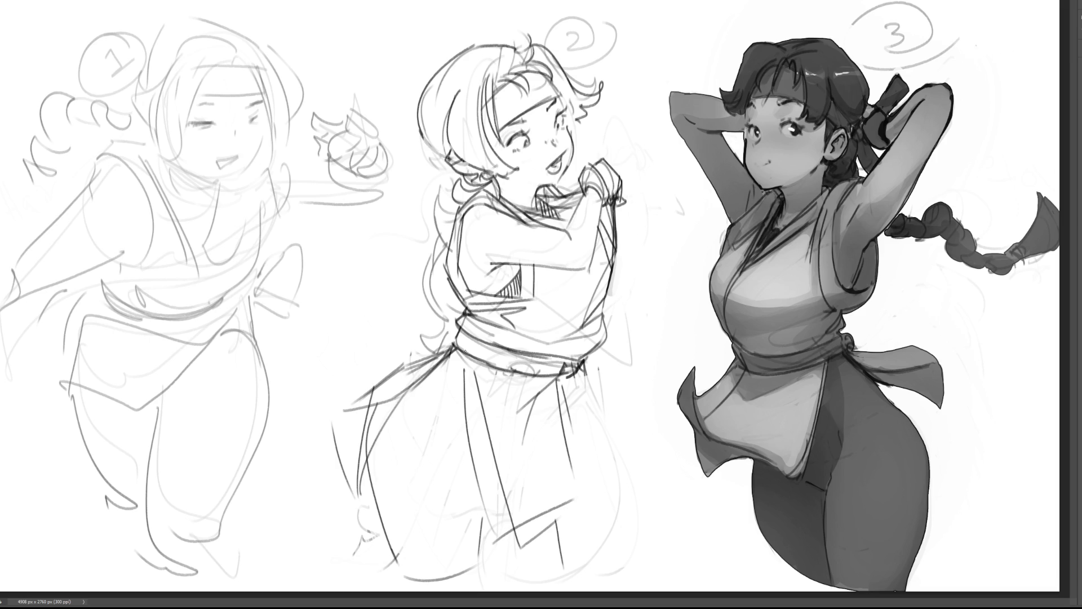
{"action": "key", "text": "ctrl+z"}
{"action": "key", "text": "ctrl+z"}
{"action": "mouse_move", "coordinate": [439, 365]}
{"action": "left_mouse_down"}
{"action": "mouse_move", "coordinate": [377, 431]}
{"action": "mouse_move", "coordinate": [366, 489]}
{"action": "left_mouse_up"}
{"action": "left_click_drag", "start_coordinate": [361, 407], "coordinate": [365, 483]}
{"action": "key", "text": "ctrl+z"}
{"action": "mouse_move", "coordinate": [365, 413]}
{"action": "left_mouse_down"}
{"action": "mouse_move", "coordinate": [364, 498]}
{"action": "mouse_move", "coordinate": [388, 387]}
{"action": "mouse_move", "coordinate": [425, 358]}
{"action": "left_mouse_up"}
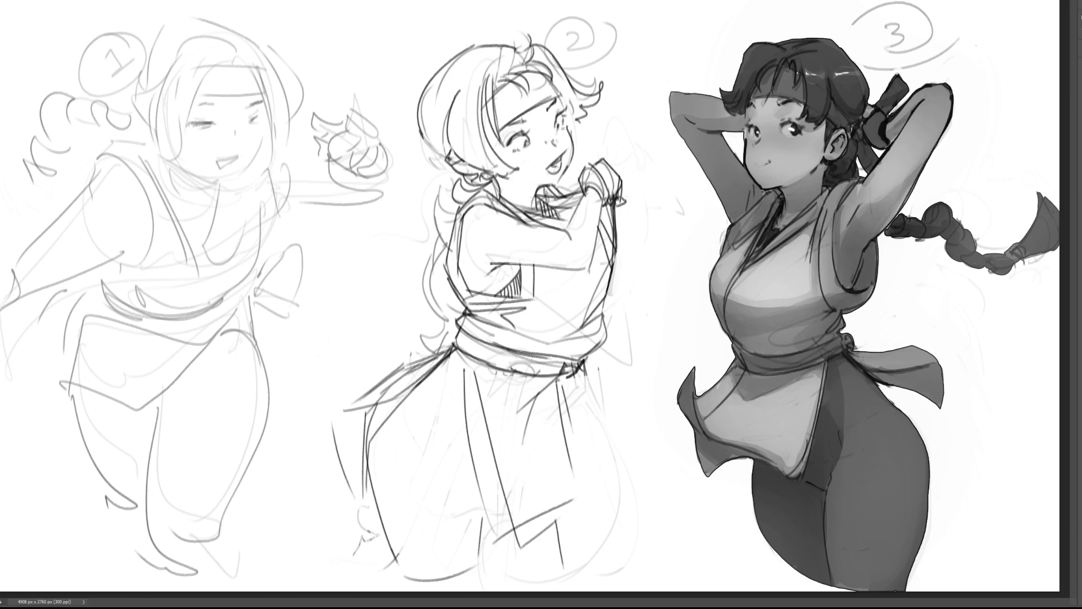
{"action": "key", "text": "ctrl+z"}
{"action": "key", "text": "ctrl+z"}
{"action": "key", "text": "ctrl+z"}
{"action": "key", "text": "ctrl+z"}
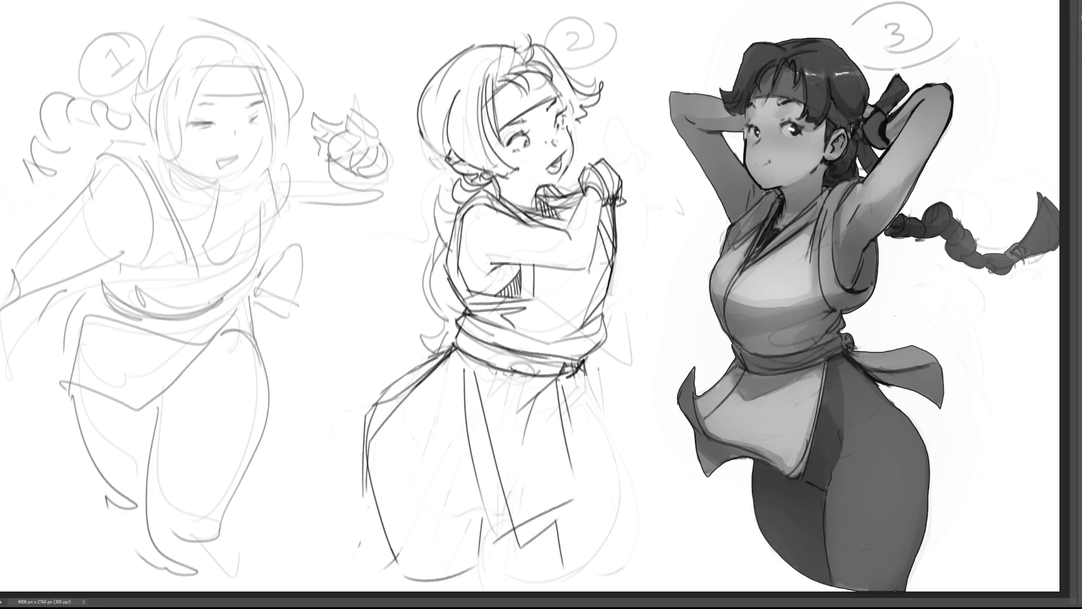
Step: Try and remove an earring dot, then draw long hair strands down sketch 2's left side
{"action": "left_click_drag", "start_coordinate": [451, 193], "coordinate": [454, 189]}
{"action": "key", "text": "ctrl+z"}
{"action": "left_click_drag", "start_coordinate": [450, 189], "coordinate": [448, 244]}
{"action": "mouse_move", "coordinate": [449, 287]}
{"action": "left_mouse_down"}
{"action": "mouse_move", "coordinate": [445, 333]}
{"action": "mouse_move", "coordinate": [386, 392]}
{"action": "mouse_move", "coordinate": [390, 380]}
{"action": "left_mouse_up"}
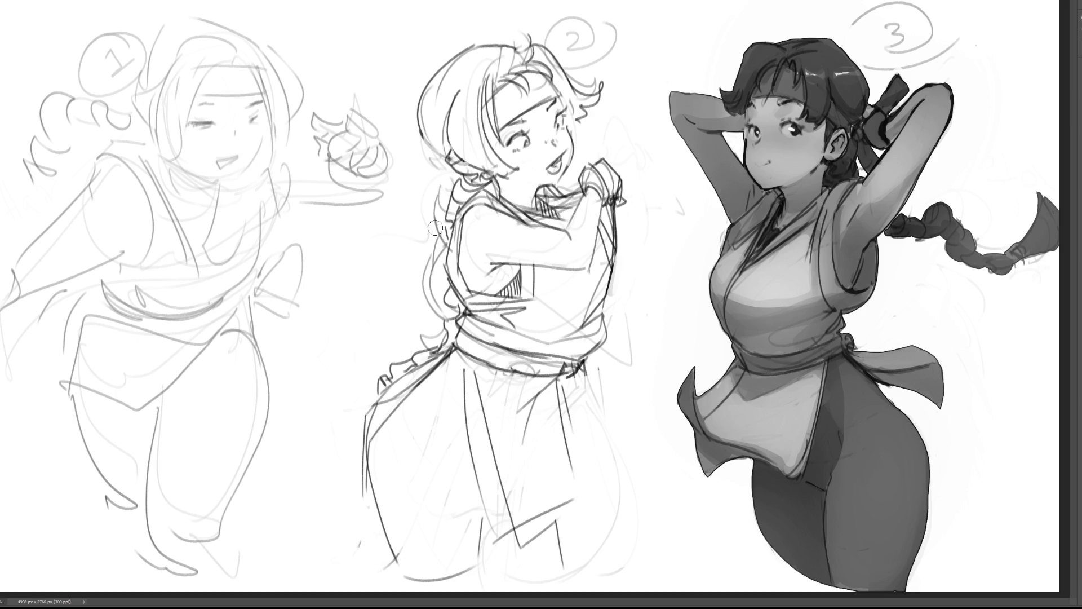
{"action": "key", "text": "ctrl+z"}
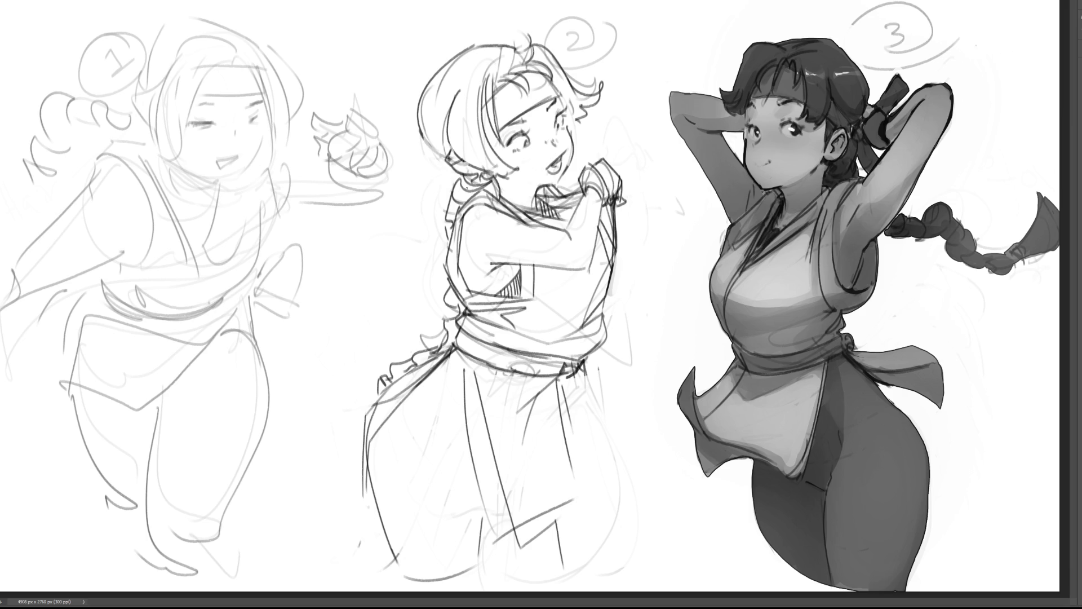
{"action": "mouse_move", "coordinate": [443, 165]}
{"action": "left_mouse_down"}
{"action": "mouse_move", "coordinate": [451, 172]}
{"action": "mouse_move", "coordinate": [371, 304]}
{"action": "mouse_move", "coordinate": [427, 195]}
{"action": "mouse_move", "coordinate": [373, 332]}
{"action": "left_mouse_up"}
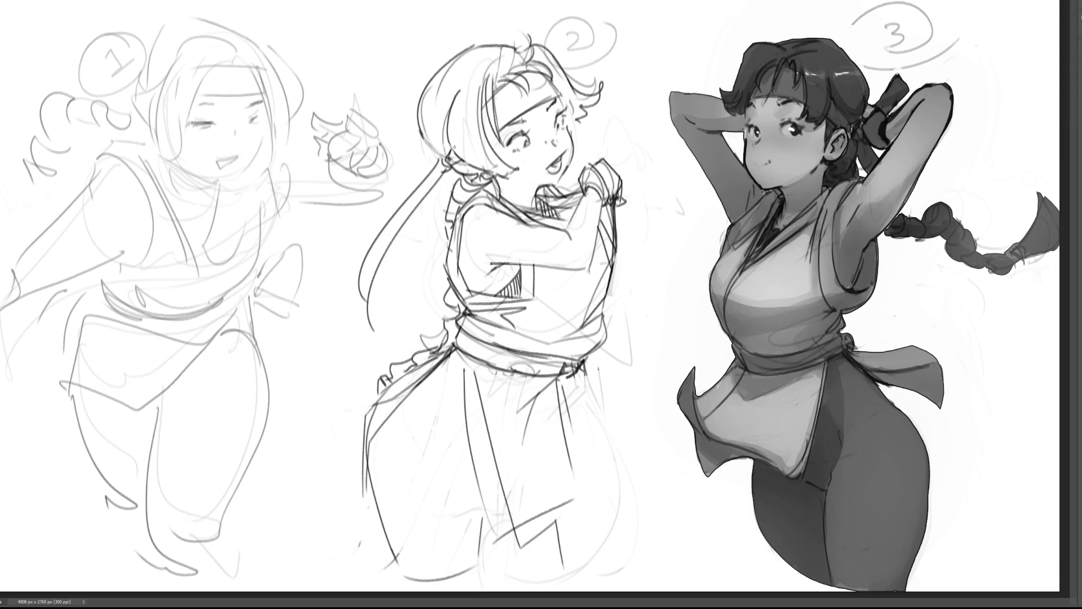
Step: Remove the hair strands and brush a ribbon bow beside sketch 2's head
{"action": "key", "text": "ctrl+z"}
{"action": "key", "text": "ctrl+z"}
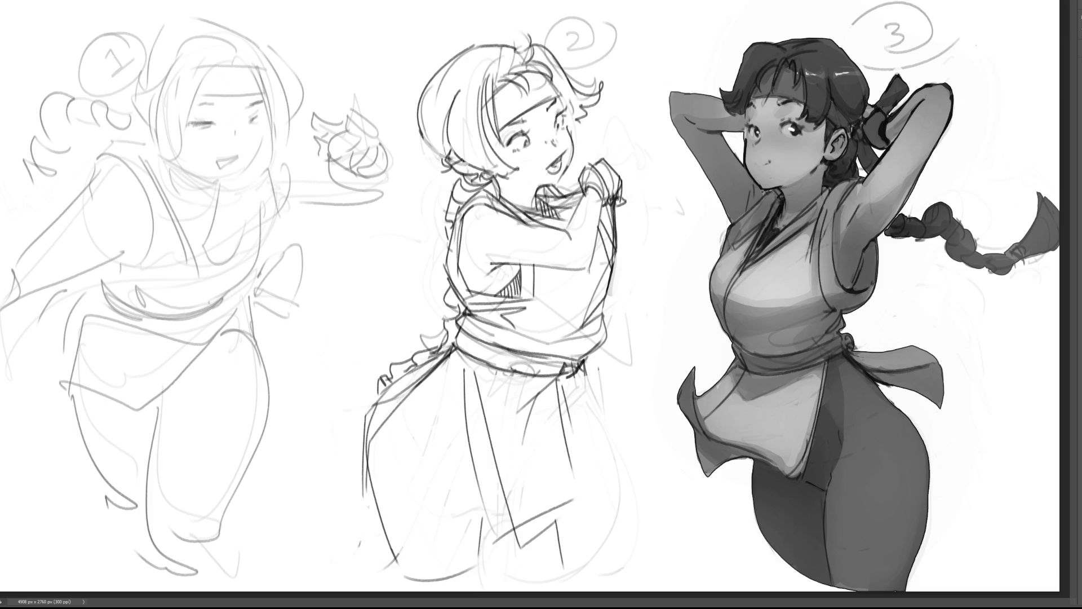
{"action": "left_click_drag", "start_coordinate": [438, 165], "coordinate": [439, 217]}
{"action": "key", "text": "ctrl+z"}
{"action": "mouse_move", "coordinate": [436, 163]}
{"action": "left_mouse_down"}
{"action": "mouse_move", "coordinate": [445, 211]}
{"action": "mouse_move", "coordinate": [439, 198]}
{"action": "mouse_move", "coordinate": [411, 195]}
{"action": "left_mouse_up"}
{"action": "mouse_move", "coordinate": [413, 137]}
{"action": "left_mouse_down"}
{"action": "mouse_move", "coordinate": [439, 158]}
{"action": "mouse_move", "coordinate": [403, 148]}
{"action": "left_mouse_up"}
{"action": "key", "text": "ctrl+z"}
{"action": "left_click_drag", "start_coordinate": [414, 148], "coordinate": [401, 141]}
Step: Redraw the skirt panel below the sash with long side lines, right edge and hem
{"action": "mouse_move", "coordinate": [436, 364]}
{"action": "left_mouse_down"}
{"action": "mouse_move", "coordinate": [467, 350]}
{"action": "mouse_move", "coordinate": [462, 385]}
{"action": "mouse_move", "coordinate": [478, 381]}
{"action": "mouse_move", "coordinate": [466, 401]}
{"action": "left_mouse_up"}
{"action": "key", "text": "ctrl+z"}
{"action": "key", "text": "ctrl+z"}
{"action": "left_click_drag", "start_coordinate": [478, 356], "coordinate": [524, 505]}
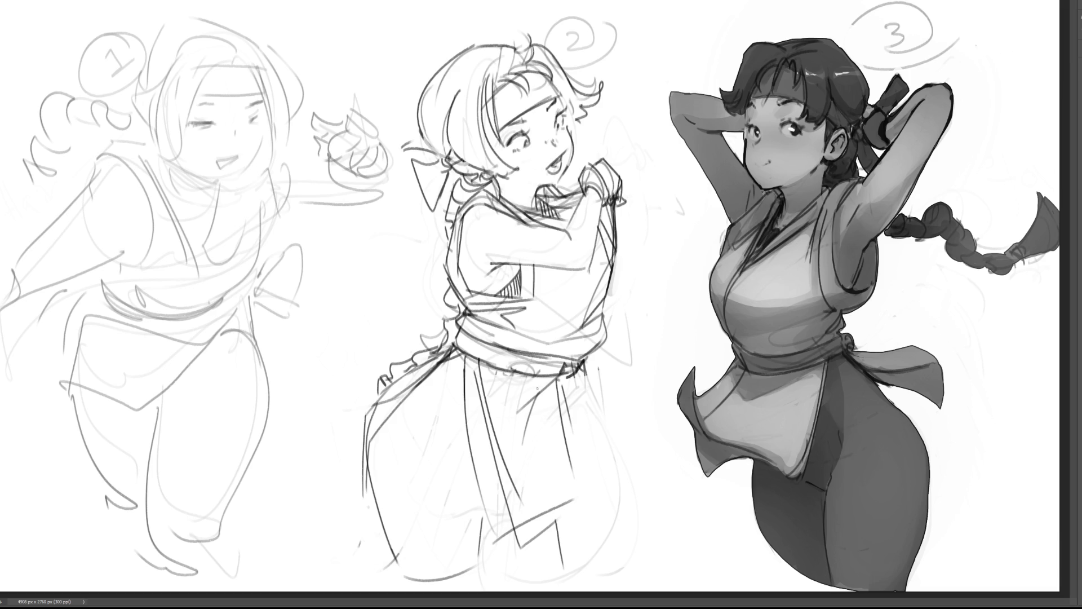
{"action": "key", "text": "ctrl+z"}
{"action": "mouse_move", "coordinate": [532, 339]}
{"action": "left_mouse_down"}
{"action": "mouse_move", "coordinate": [551, 337]}
{"action": "mouse_move", "coordinate": [506, 349]}
{"action": "mouse_move", "coordinate": [533, 353]}
{"action": "mouse_move", "coordinate": [488, 428]}
{"action": "left_mouse_up"}
{"action": "mouse_move", "coordinate": [483, 365]}
{"action": "left_mouse_down"}
{"action": "mouse_move", "coordinate": [530, 536]}
{"action": "mouse_move", "coordinate": [584, 487]}
{"action": "left_mouse_up"}
{"action": "left_click_drag", "start_coordinate": [559, 382], "coordinate": [582, 490]}
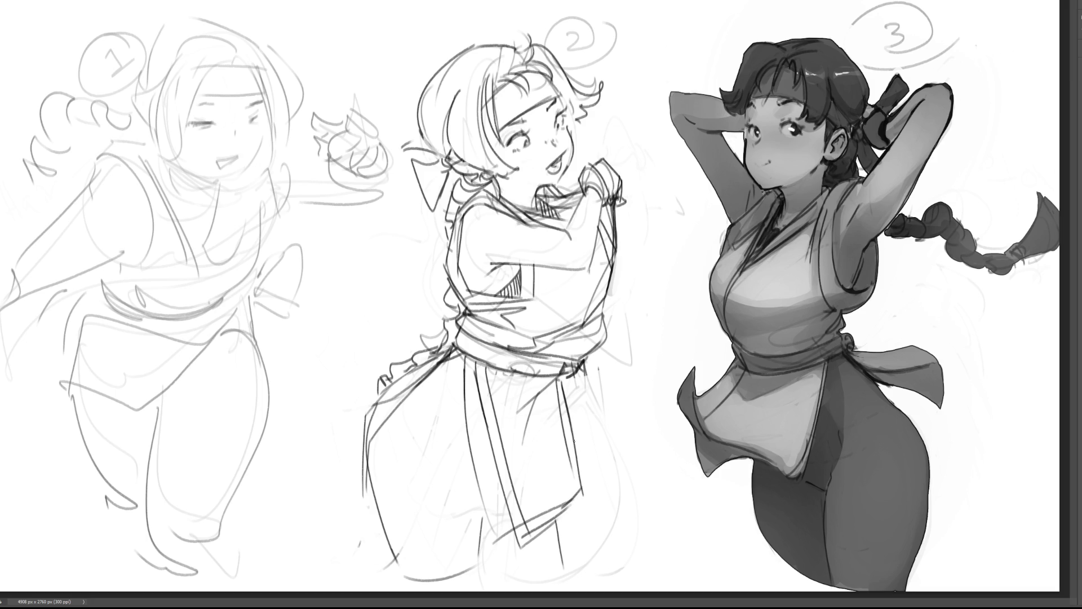
{"action": "left_click_drag", "start_coordinate": [570, 371], "coordinate": [579, 489]}
{"action": "mouse_move", "coordinate": [509, 560]}
{"action": "left_mouse_down"}
{"action": "mouse_move", "coordinate": [471, 369]}
{"action": "mouse_move", "coordinate": [455, 350]}
{"action": "mouse_move", "coordinate": [404, 357]}
{"action": "mouse_move", "coordinate": [321, 409]}
{"action": "mouse_move", "coordinate": [353, 591]}
{"action": "mouse_move", "coordinate": [506, 574]}
{"action": "left_mouse_up"}
{"action": "key", "text": "ctrl+t"}
{"action": "left_click_drag", "start_coordinate": [406, 555], "coordinate": [423, 554]}
Step: Pull the skirt strokes' corners inward and move them lower, then commit and deselect
{"action": "left_click_drag", "start_coordinate": [520, 347], "coordinate": [513, 338]}
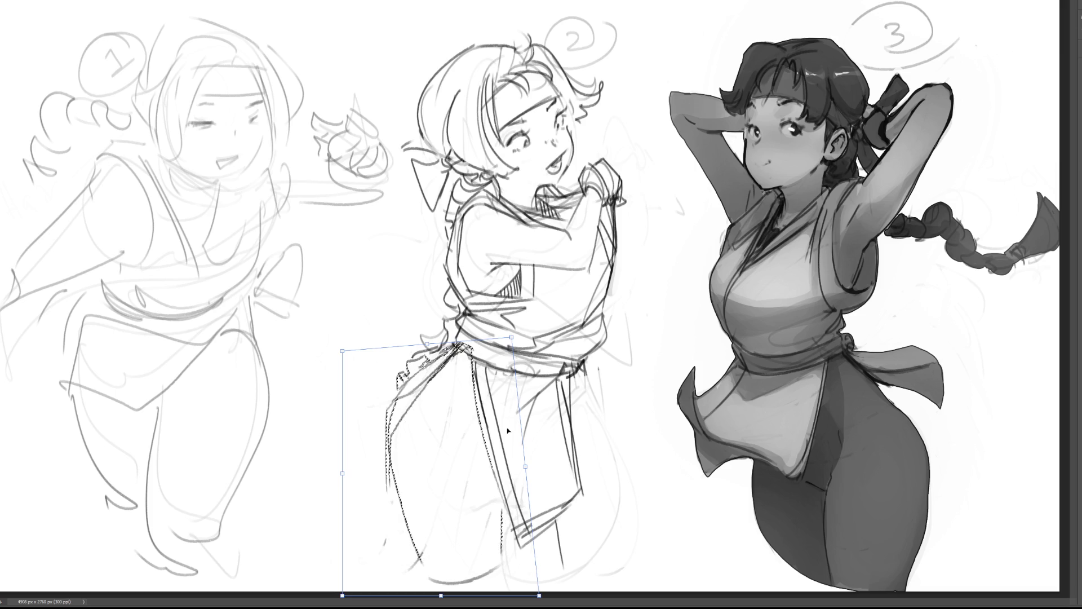
{"action": "left_click_drag", "start_coordinate": [472, 550], "coordinate": [473, 554]}
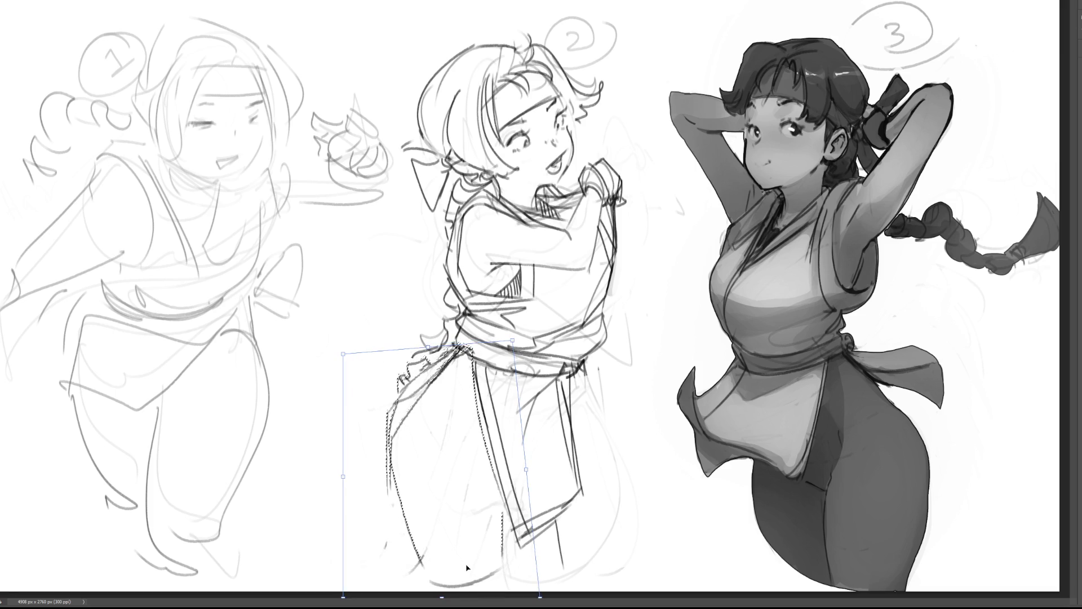
{"action": "mouse_move", "coordinate": [518, 345]}
{"action": "left_mouse_down"}
{"action": "mouse_move", "coordinate": [506, 341]}
{"action": "mouse_move", "coordinate": [474, 376]}
{"action": "left_mouse_up"}
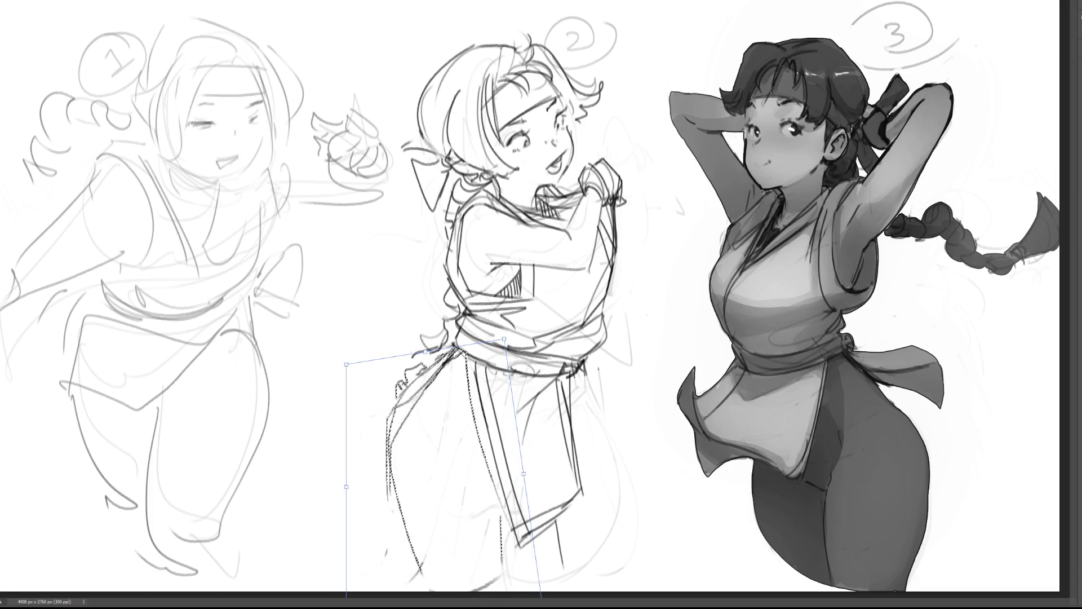
{"action": "key", "text": "Return"}
{"action": "key", "text": "ctrl+d"}
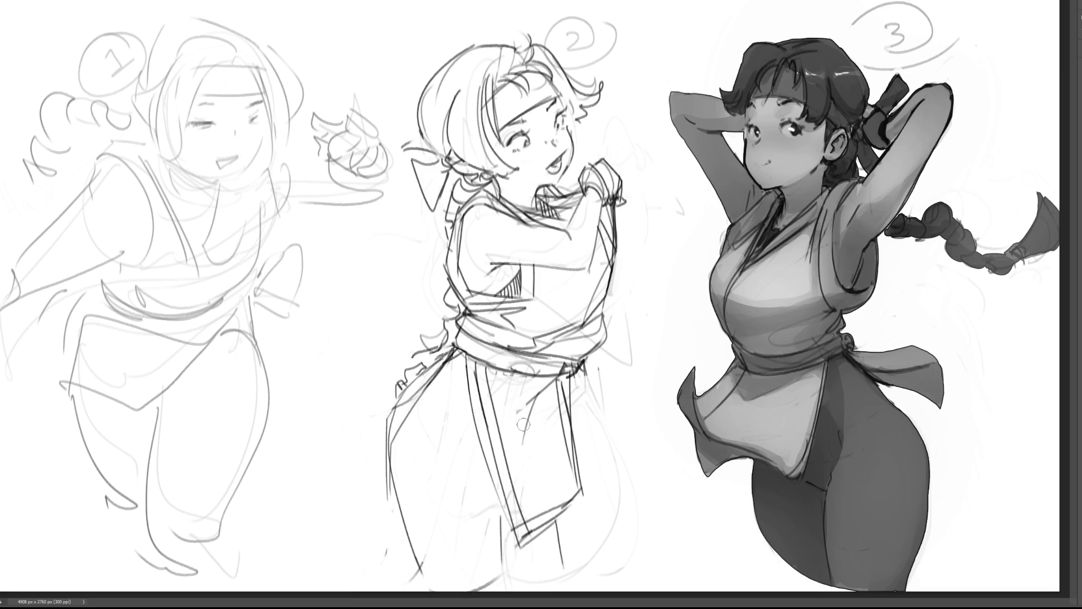
Step: Touch up a skirt line, then dab a dark belt knot and discard a trial tassel
{"action": "left_click_drag", "start_coordinate": [556, 426], "coordinate": [558, 432]}
{"action": "left_click_drag", "start_coordinate": [571, 378], "coordinate": [583, 441]}
{"action": "key", "text": "ctrl+z"}
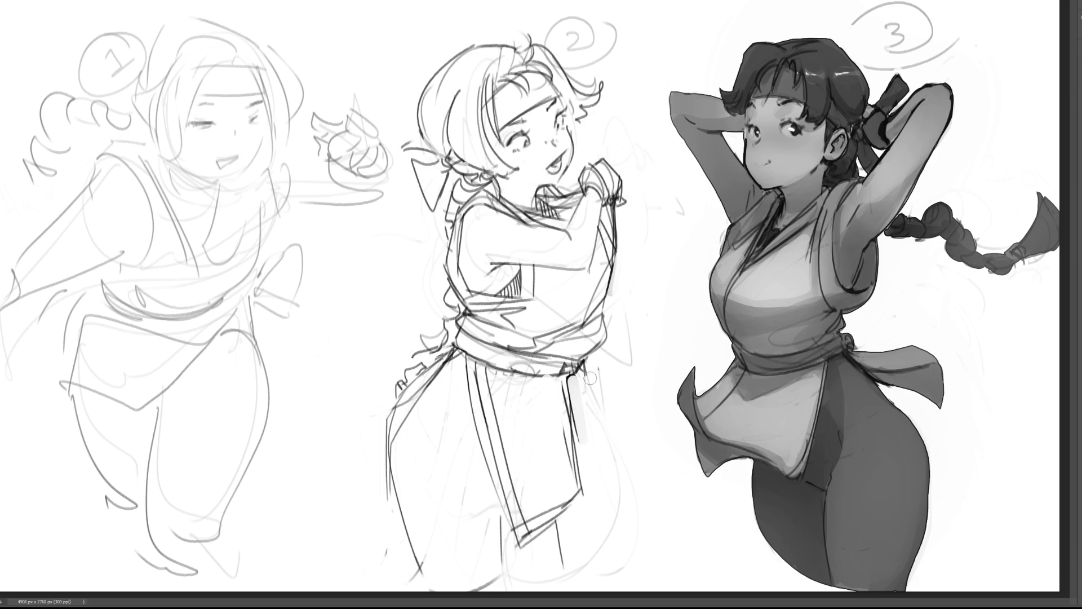
{"action": "left_click", "coordinate": [574, 369]}
{"action": "mouse_move", "coordinate": [570, 376]}
{"action": "left_mouse_down"}
{"action": "mouse_move", "coordinate": [591, 527]}
{"action": "mouse_move", "coordinate": [601, 516]}
{"action": "left_mouse_up"}
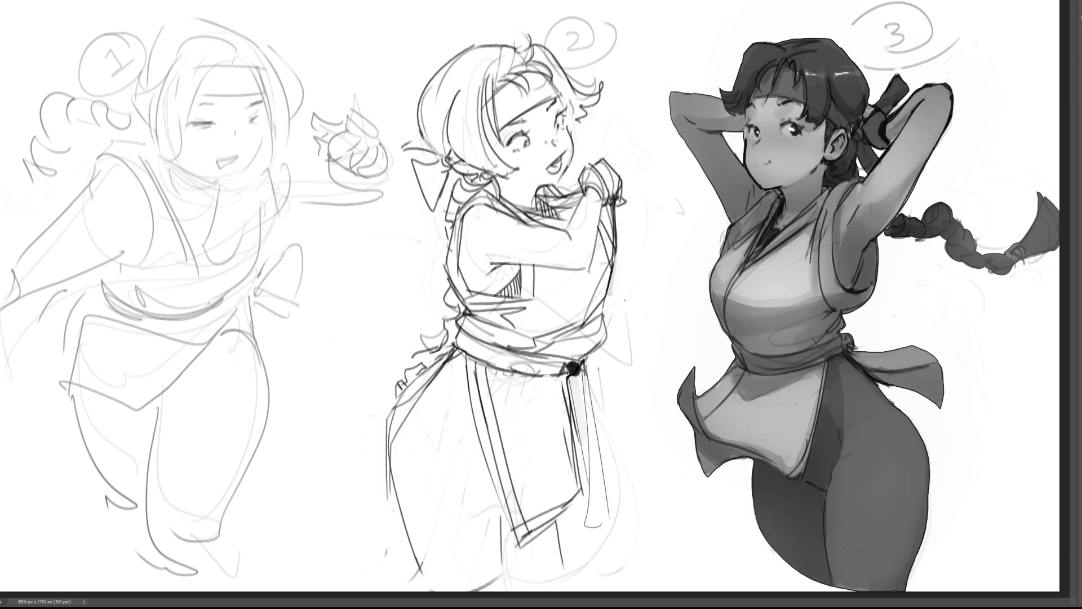
{"action": "key", "text": "ctrl+z"}
{"action": "key", "text": "ctrl+z"}
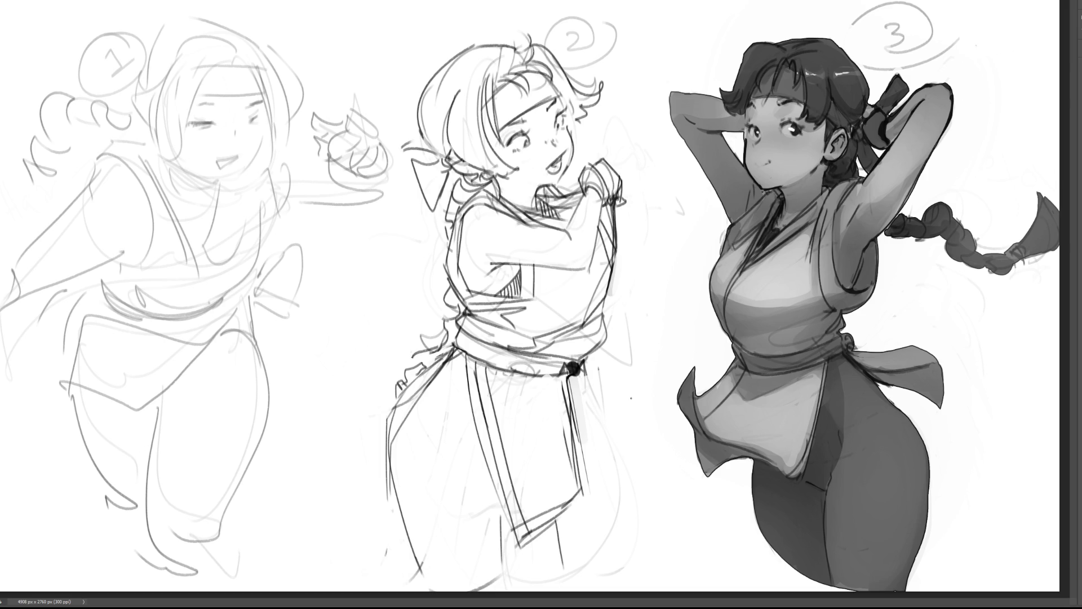
{"action": "left_click_drag", "start_coordinate": [564, 371], "coordinate": [580, 371]}
{"action": "left_click_drag", "start_coordinate": [574, 365], "coordinate": [569, 376]}
{"action": "key", "text": "ctrl+z"}
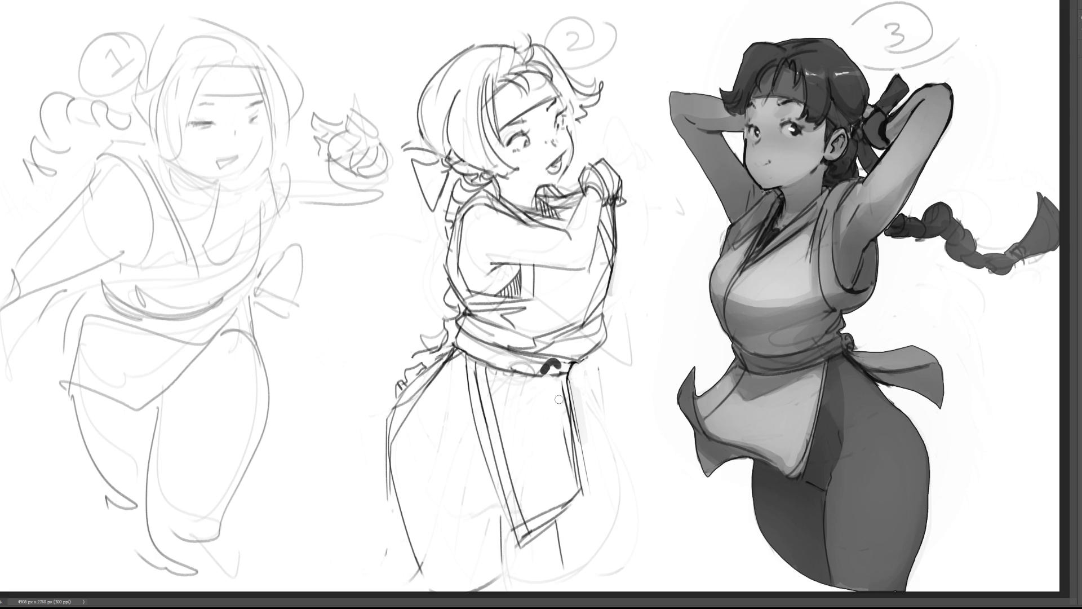
Step: Try long sash tails hanging from the knot, then undo them and the knot mark
{"action": "mouse_move", "coordinate": [562, 366]}
{"action": "left_mouse_down"}
{"action": "mouse_move", "coordinate": [544, 371]}
{"action": "mouse_move", "coordinate": [542, 527]}
{"action": "left_mouse_up"}
{"action": "left_click_drag", "start_coordinate": [560, 395], "coordinate": [547, 555]}
{"action": "key", "text": "ctrl+z"}
{"action": "key", "text": "ctrl+z"}
{"action": "mouse_move", "coordinate": [546, 369]}
{"action": "left_mouse_down"}
{"action": "mouse_move", "coordinate": [546, 558]}
{"action": "mouse_move", "coordinate": [559, 573]}
{"action": "left_mouse_up"}
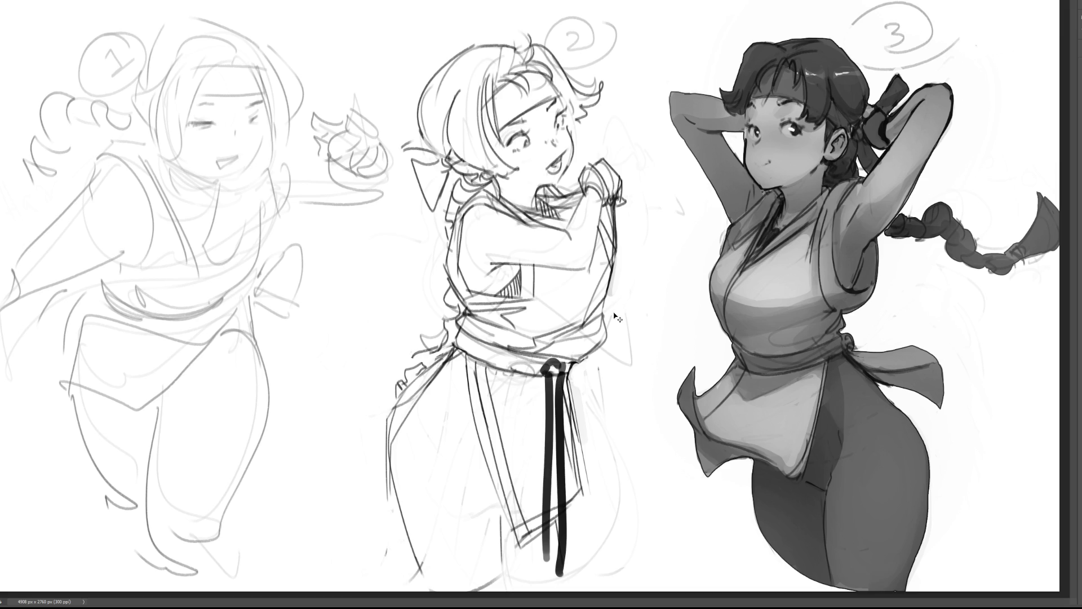
{"action": "key", "text": "ctrl+z"}
{"action": "key", "text": "ctrl+z"}
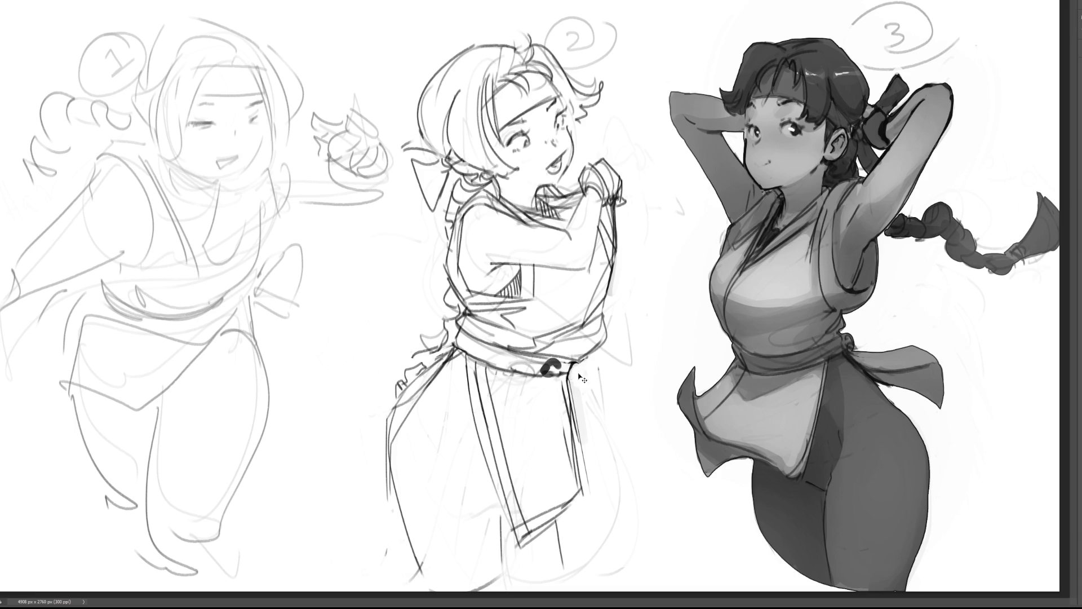
{"action": "key", "text": "ctrl+z"}
Step: Test angled, looping and triangular sash tails, undoing each attempt
{"action": "mouse_move", "coordinate": [573, 367]}
{"action": "left_mouse_down"}
{"action": "mouse_move", "coordinate": [602, 417]}
{"action": "mouse_move", "coordinate": [600, 440]}
{"action": "left_mouse_up"}
{"action": "left_click_drag", "start_coordinate": [571, 386], "coordinate": [602, 441]}
{"action": "left_click_drag", "start_coordinate": [571, 386], "coordinate": [613, 432]}
{"action": "key", "text": "ctrl+z"}
{"action": "key", "text": "ctrl+z"}
{"action": "key", "text": "ctrl+z"}
{"action": "key", "text": "ctrl+z"}
{"action": "left_click_drag", "start_coordinate": [574, 376], "coordinate": [583, 373]}
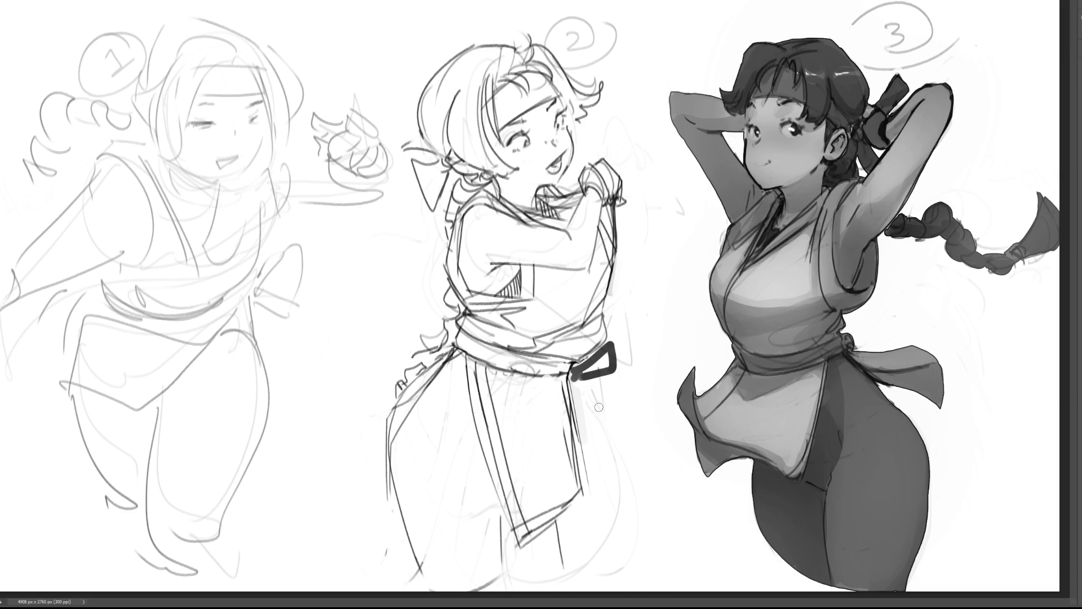
{"action": "key", "text": "ctrl+z"}
{"action": "key", "text": "ctrl+z"}
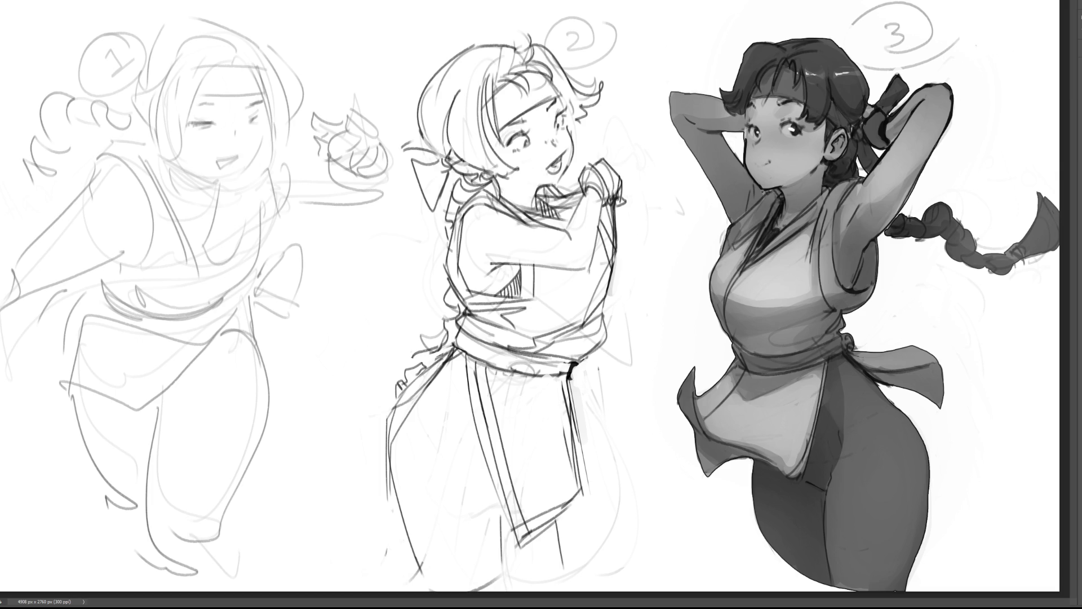
Step: Step back once to revert the transform on sketch 2's torso and skirt strokes
{"action": "key", "text": "ctrl+z"}
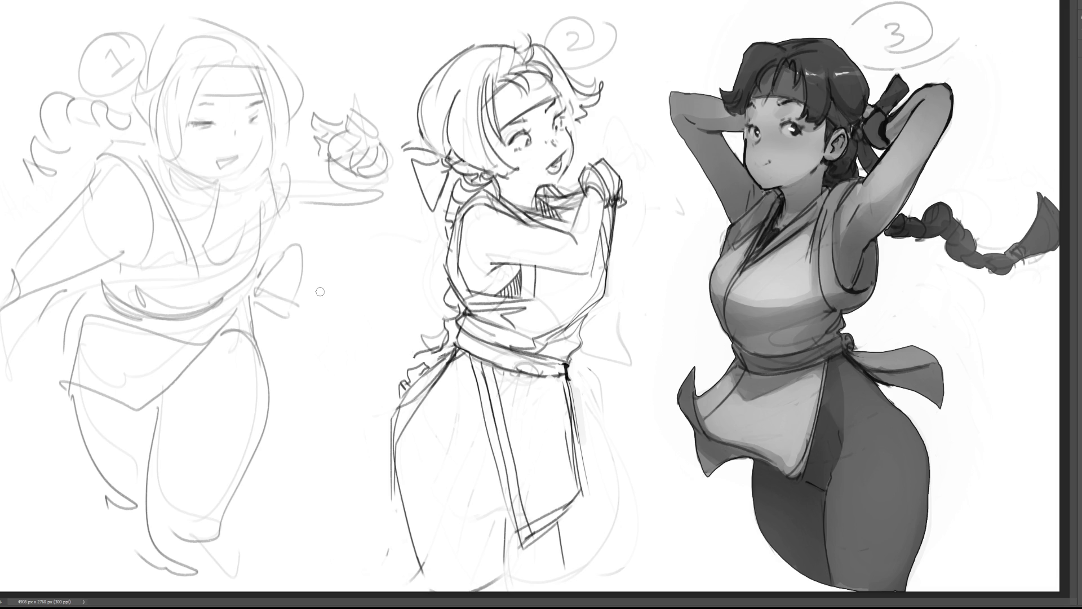
Step: Erase figure 2's old vertical skirt lines and faint sketch strokes with a larger eraser
{"action": "left_click", "coordinate": [624, 449]}
{"action": "key", "text": "e"}
{"action": "mouse_move", "coordinate": [635, 349]}
{"action": "left_mouse_down"}
{"action": "mouse_move", "coordinate": [586, 420]}
{"action": "mouse_move", "coordinate": [558, 510]}
{"action": "mouse_move", "coordinate": [538, 521]}
{"action": "mouse_move", "coordinate": [536, 561]}
{"action": "mouse_move", "coordinate": [560, 425]}
{"action": "left_mouse_up"}
{"action": "mouse_move", "coordinate": [566, 517]}
{"action": "left_mouse_down"}
{"action": "mouse_move", "coordinate": [474, 493]}
{"action": "mouse_move", "coordinate": [541, 464]}
{"action": "mouse_move", "coordinate": [550, 417]}
{"action": "mouse_move", "coordinate": [496, 414]}
{"action": "left_mouse_up"}
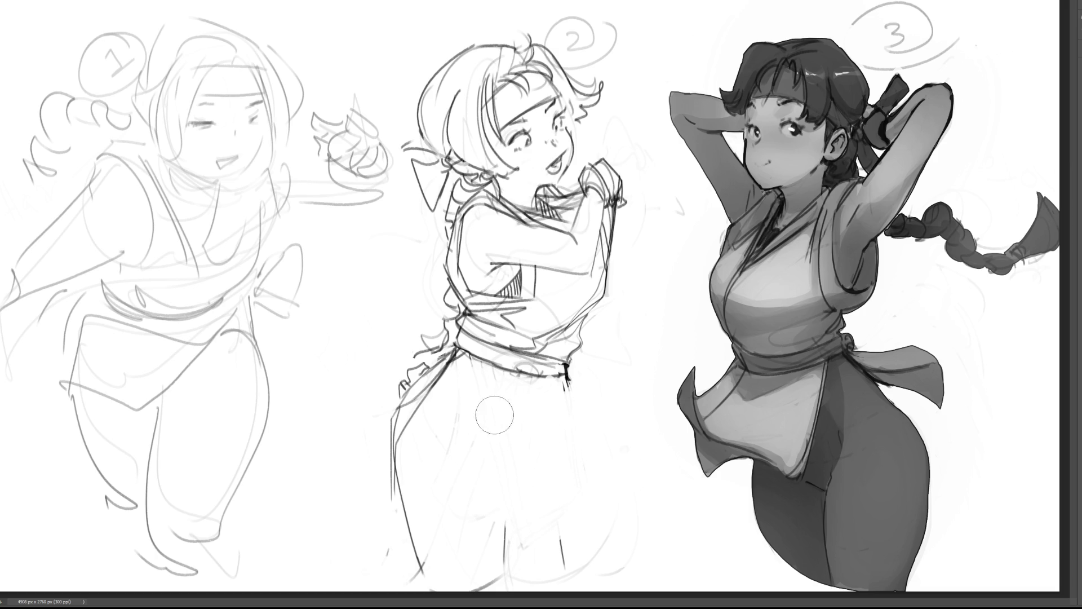
Step: Redraw the skirt's left and right edges, a vertical fold, hem and panel lines with a fine brush
{"action": "key", "text": "b"}
{"action": "left_click_drag", "start_coordinate": [479, 361], "coordinate": [397, 440]}
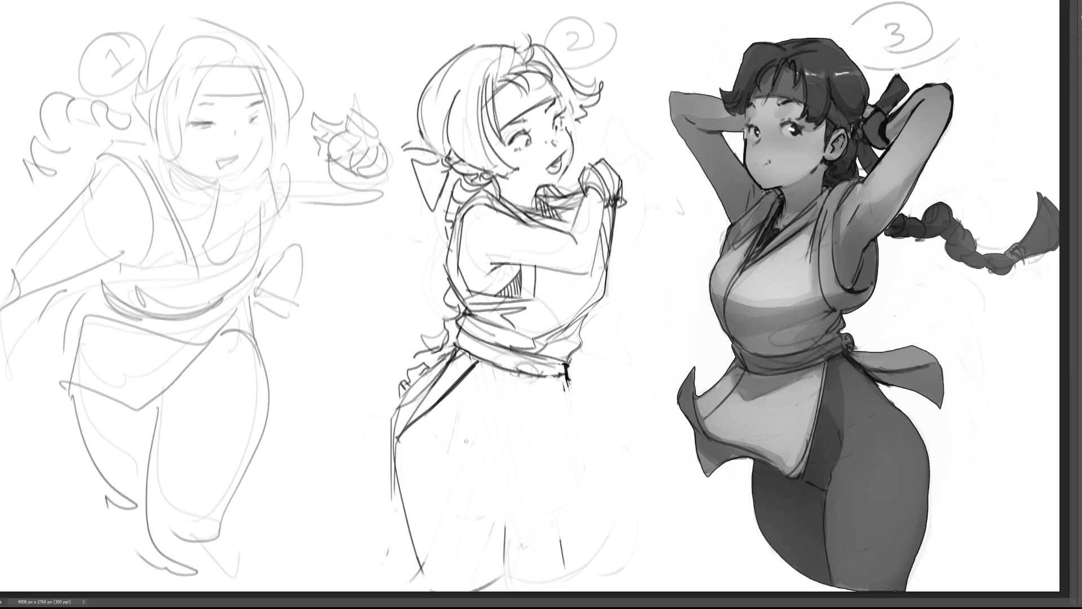
{"action": "mouse_move", "coordinate": [479, 364]}
{"action": "left_mouse_down"}
{"action": "mouse_move", "coordinate": [480, 464]}
{"action": "mouse_move", "coordinate": [528, 488]}
{"action": "left_mouse_up"}
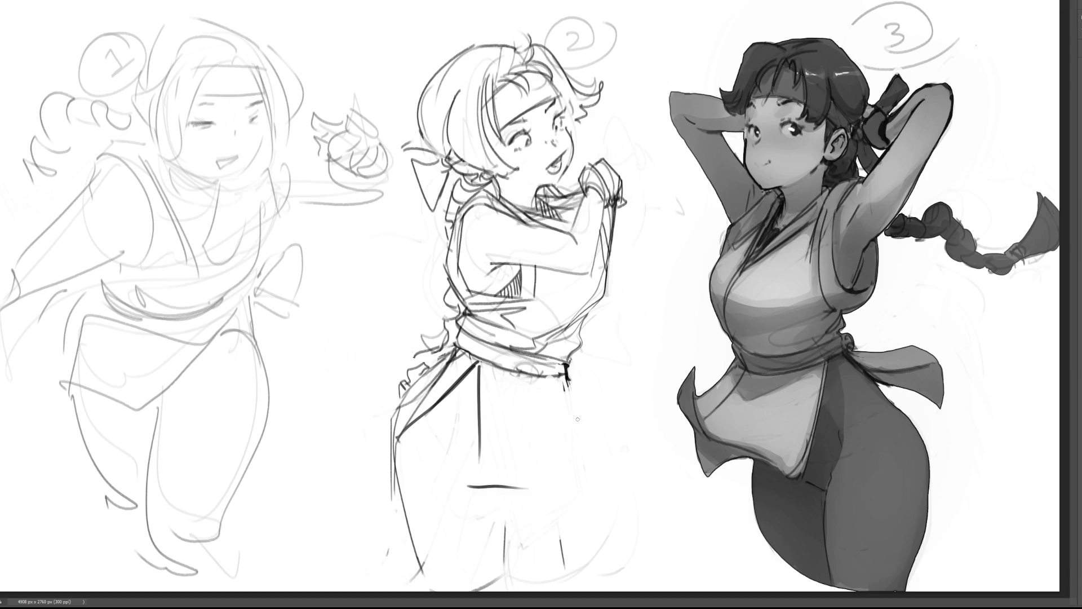
{"action": "left_click_drag", "start_coordinate": [566, 365], "coordinate": [583, 476]}
{"action": "mouse_move", "coordinate": [496, 367]}
{"action": "left_mouse_down"}
{"action": "mouse_move", "coordinate": [541, 502]}
{"action": "mouse_move", "coordinate": [587, 480]}
{"action": "left_mouse_up"}
{"action": "left_click_drag", "start_coordinate": [505, 379], "coordinate": [542, 500]}
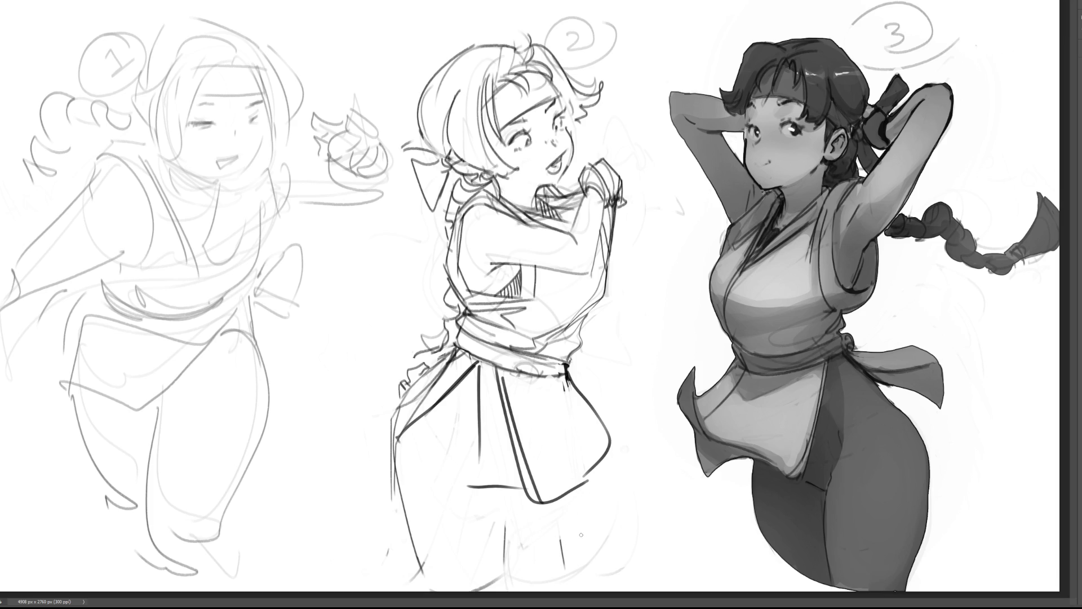
{"action": "key", "text": "bracketright"}
{"action": "key", "text": "bracketright"}
Step: Erase stray strokes below the skirt, then draw and thin a single dark leg line
{"action": "mouse_move", "coordinate": [558, 535]}
{"action": "left_mouse_down"}
{"action": "mouse_move", "coordinate": [641, 516]}
{"action": "mouse_move", "coordinate": [496, 534]}
{"action": "mouse_move", "coordinate": [487, 513]}
{"action": "mouse_move", "coordinate": [487, 572]}
{"action": "mouse_move", "coordinate": [471, 576]}
{"action": "mouse_move", "coordinate": [523, 569]}
{"action": "mouse_move", "coordinate": [468, 579]}
{"action": "left_mouse_up"}
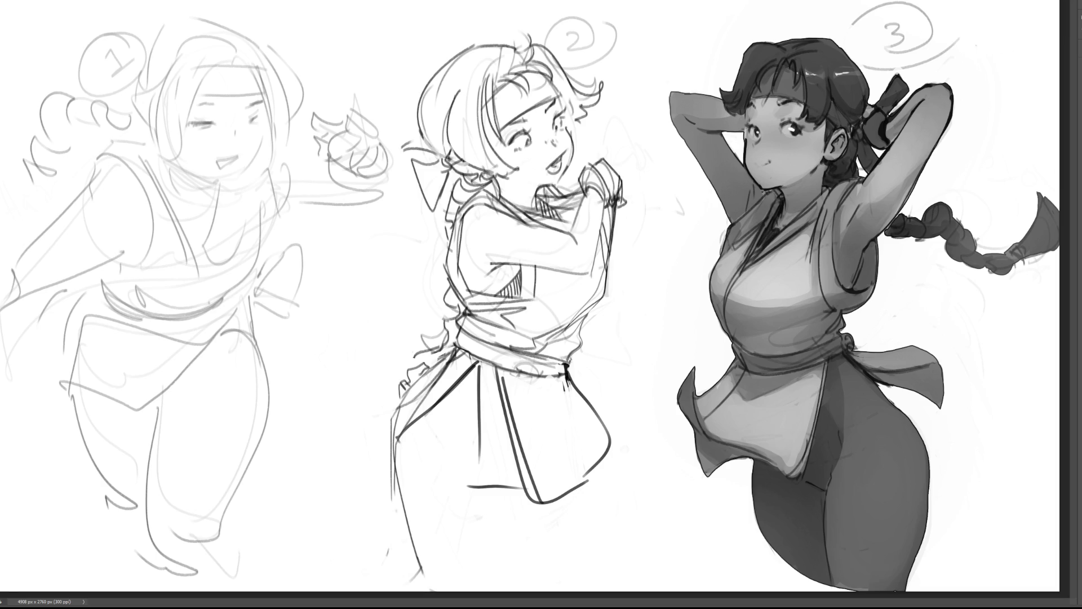
{"action": "left_click_drag", "start_coordinate": [586, 490], "coordinate": [614, 565]}
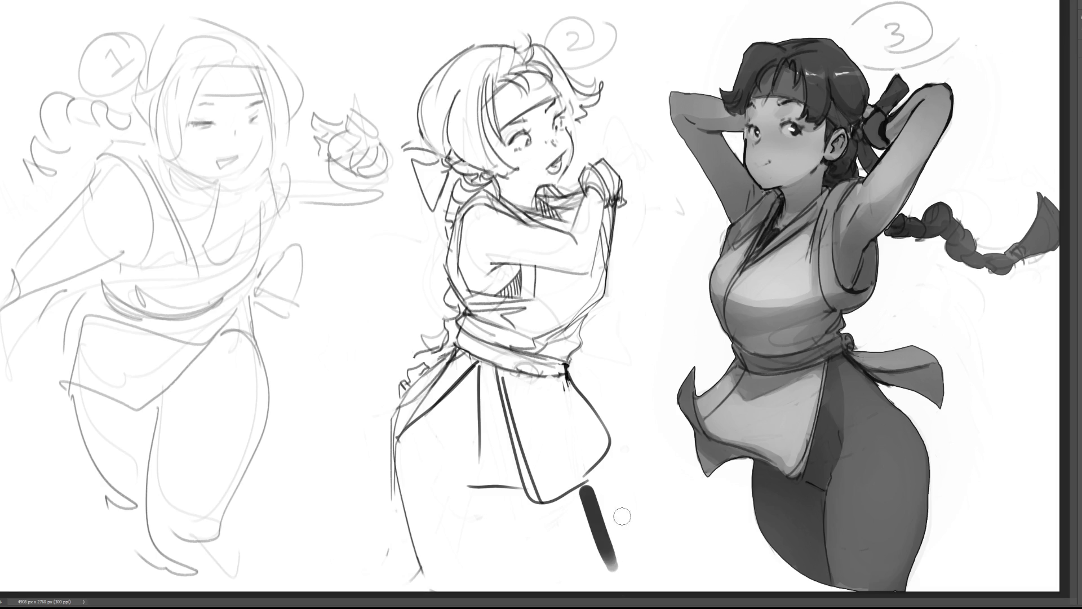
{"action": "left_click_drag", "start_coordinate": [587, 486], "coordinate": [614, 563]}
{"action": "left_click_drag", "start_coordinate": [591, 491], "coordinate": [593, 550]}
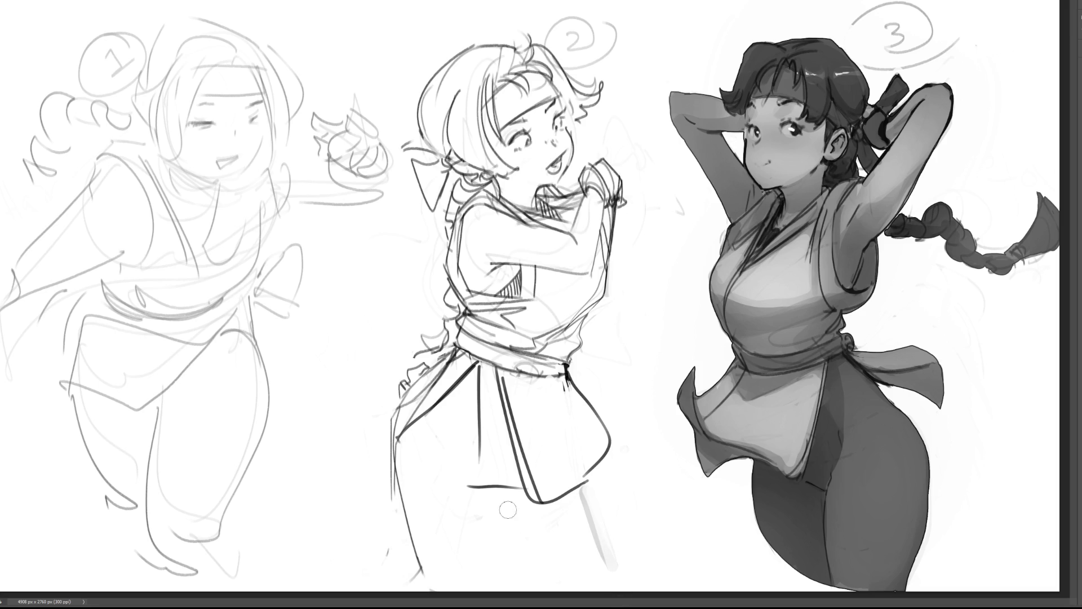
{"action": "left_click_drag", "start_coordinate": [509, 494], "coordinate": [511, 568]}
{"action": "mouse_move", "coordinate": [500, 494]}
{"action": "left_mouse_down"}
{"action": "mouse_move", "coordinate": [491, 585]}
{"action": "mouse_move", "coordinate": [502, 500]}
{"action": "mouse_move", "coordinate": [503, 583]}
{"action": "left_mouse_up"}
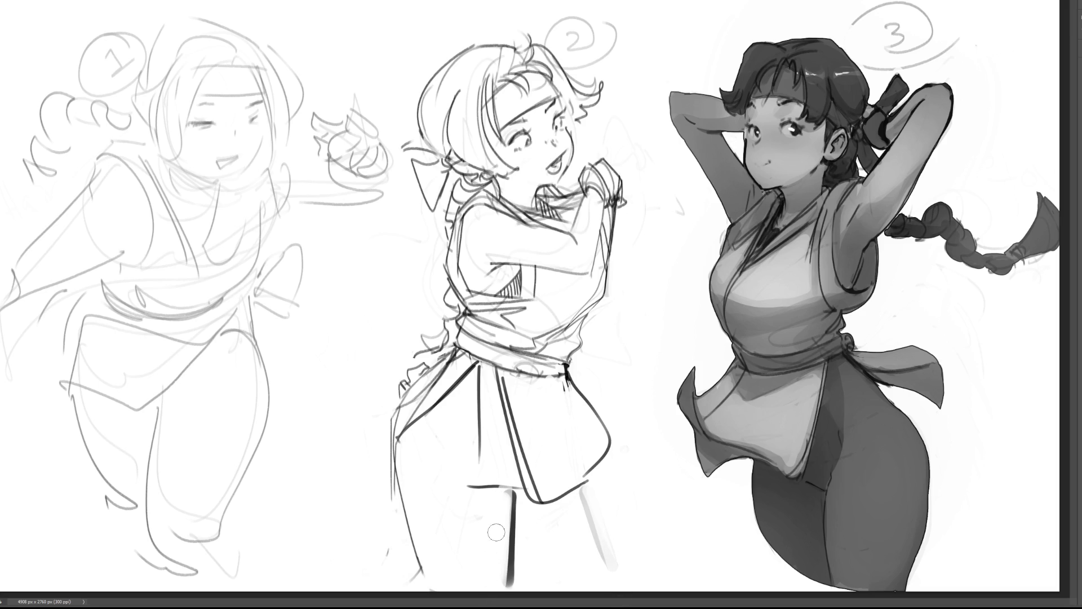
{"action": "left_click_drag", "start_coordinate": [496, 535], "coordinate": [501, 488]}
Step: Draw the sleeve flap strokes beside the raised arm, undo one and redraw, then add a collar line
{"action": "left_click_drag", "start_coordinate": [616, 226], "coordinate": [643, 261]}
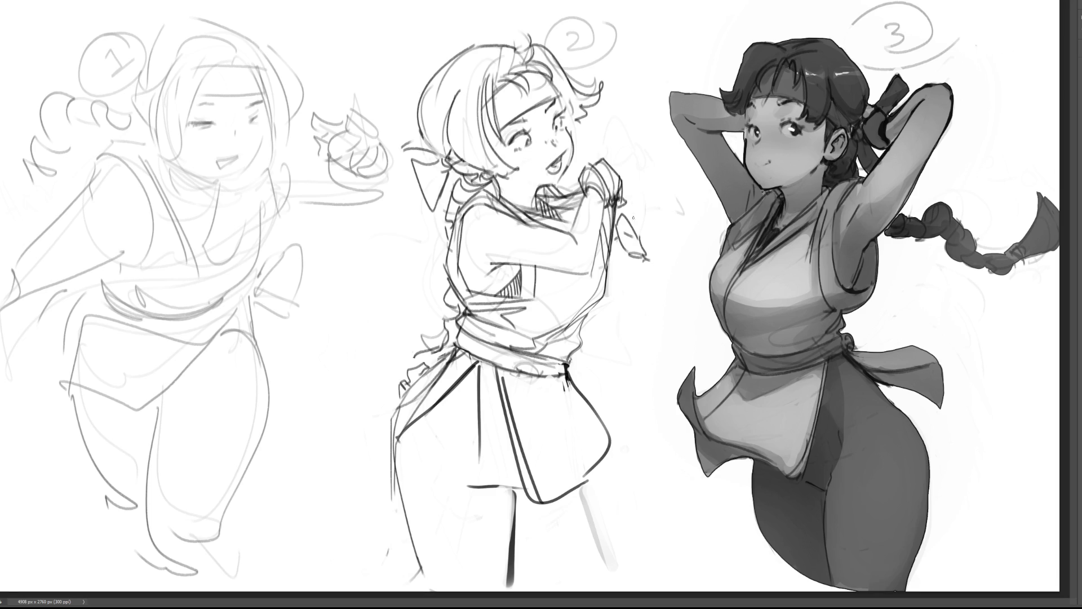
{"action": "left_click_drag", "start_coordinate": [630, 209], "coordinate": [638, 231]}
{"action": "left_click_drag", "start_coordinate": [626, 174], "coordinate": [636, 217]}
{"action": "key", "text": "ctrl+z"}
{"action": "left_click_drag", "start_coordinate": [612, 230], "coordinate": [641, 237]}
{"action": "mouse_move", "coordinate": [616, 203]}
{"action": "left_mouse_down"}
{"action": "mouse_move", "coordinate": [647, 244]}
{"action": "mouse_move", "coordinate": [643, 215]}
{"action": "left_mouse_up"}
{"action": "left_click_drag", "start_coordinate": [560, 191], "coordinate": [573, 187]}
Step: Lasso and delete the figure 1 sketch, deselect, and zoom back in on the remaining figures
{"action": "key", "text": "ctrl+minus"}
{"action": "key", "text": "ctrl+minus"}
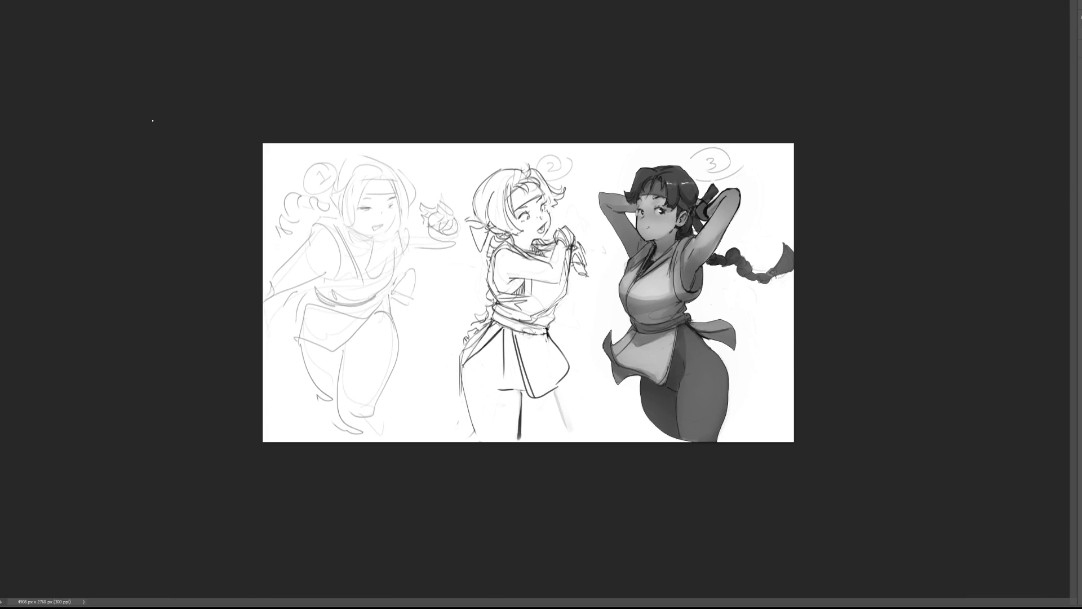
{"action": "mouse_move", "coordinate": [235, 167]}
{"action": "left_mouse_down"}
{"action": "mouse_move", "coordinate": [410, 167]}
{"action": "mouse_move", "coordinate": [456, 200]}
{"action": "mouse_move", "coordinate": [466, 293]}
{"action": "mouse_move", "coordinate": [161, 379]}
{"action": "mouse_move", "coordinate": [79, 144]}
{"action": "left_mouse_up"}
{"action": "key", "text": "Delete"}
{"action": "key", "text": "ctrl+d"}
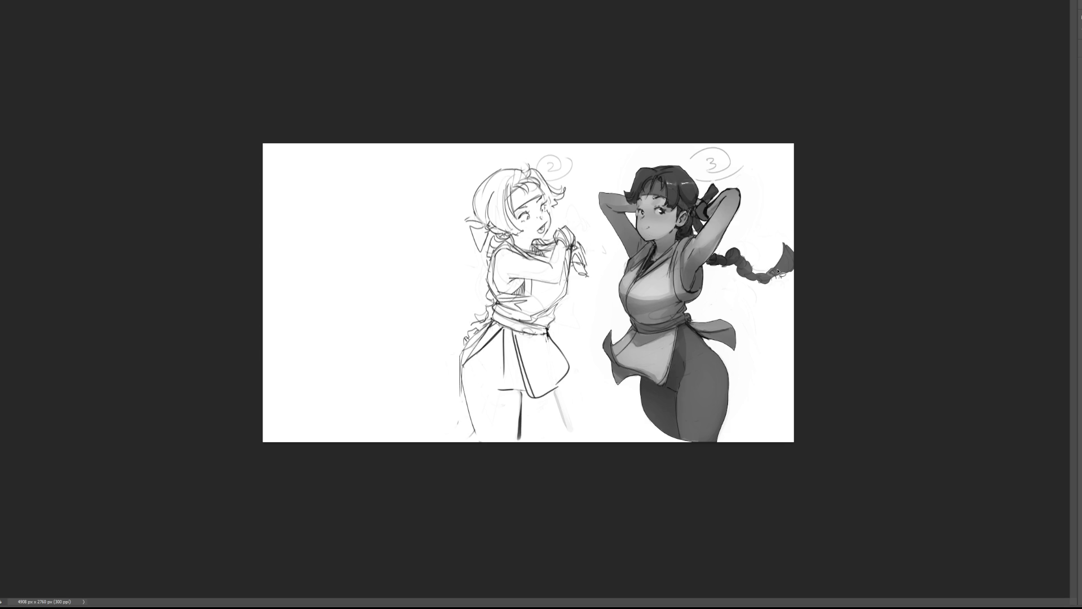
{"action": "key", "text": "ctrl+plus"}
{"action": "key", "text": "ctrl+plus"}
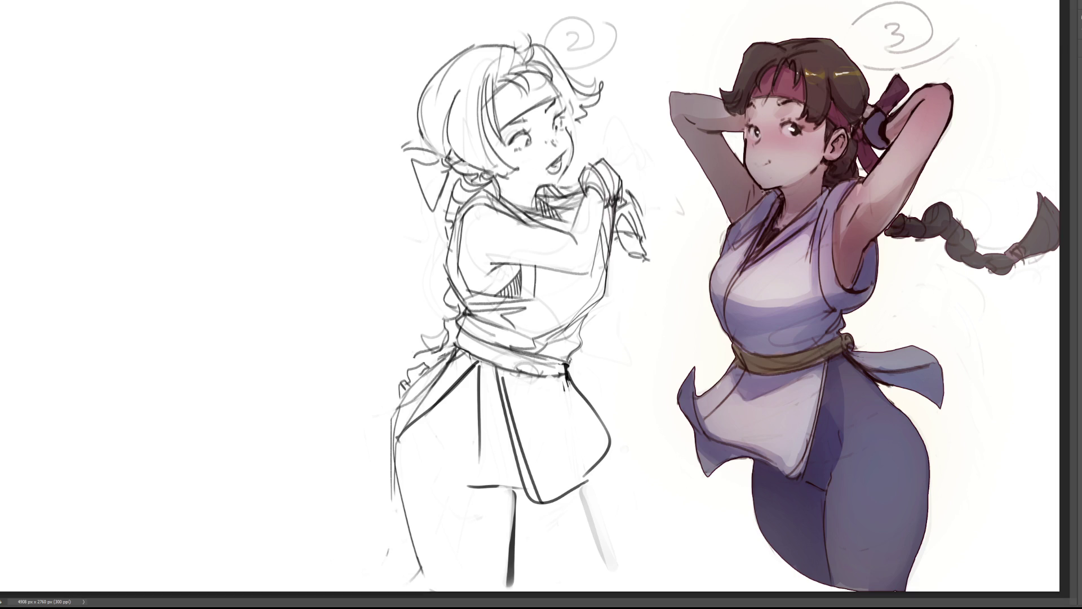
Step: Brush a small hair tuft on top of figure 2's head and deselect
{"action": "mouse_move", "coordinate": [524, 28]}
{"action": "left_mouse_down"}
{"action": "mouse_move", "coordinate": [599, 108]}
{"action": "mouse_move", "coordinate": [578, 128]}
{"action": "mouse_move", "coordinate": [568, 186]}
{"action": "mouse_move", "coordinate": [596, 163]}
{"action": "mouse_move", "coordinate": [613, 166]}
{"action": "mouse_move", "coordinate": [646, 257]}
{"action": "mouse_move", "coordinate": [613, 239]}
{"action": "mouse_move", "coordinate": [605, 299]}
{"action": "mouse_move", "coordinate": [587, 323]}
{"action": "mouse_move", "coordinate": [574, 382]}
{"action": "mouse_move", "coordinate": [610, 434]}
{"action": "mouse_move", "coordinate": [595, 476]}
{"action": "mouse_move", "coordinate": [549, 503]}
{"action": "mouse_move", "coordinate": [516, 491]}
{"action": "mouse_move", "coordinate": [509, 564]}
{"action": "mouse_move", "coordinate": [462, 595]}
{"action": "mouse_move", "coordinate": [423, 584]}
{"action": "mouse_move", "coordinate": [392, 485]}
{"action": "mouse_move", "coordinate": [410, 386]}
{"action": "mouse_move", "coordinate": [453, 308]}
{"action": "mouse_move", "coordinate": [450, 220]}
{"action": "mouse_move", "coordinate": [465, 180]}
{"action": "mouse_move", "coordinate": [454, 172]}
{"action": "mouse_move", "coordinate": [434, 216]}
{"action": "mouse_move", "coordinate": [407, 158]}
{"action": "mouse_move", "coordinate": [445, 162]}
{"action": "mouse_move", "coordinate": [407, 149]}
{"action": "mouse_move", "coordinate": [426, 91]}
{"action": "mouse_move", "coordinate": [479, 46]}
{"action": "mouse_move", "coordinate": [523, 33]}
{"action": "left_mouse_up"}
{"action": "key", "text": "ctrl+d"}
Step: Fill figure 2's selected body with a grey base tone using a large brush, then deselect
{"action": "key", "text": "ctrl+h"}
{"action": "key", "text": "bracketright"}
{"action": "key", "text": "bracketright"}
{"action": "key", "text": "bracketright"}
{"action": "mouse_move", "coordinate": [771, 225]}
{"action": "left_mouse_down"}
{"action": "mouse_move", "coordinate": [338, 447]}
{"action": "mouse_move", "coordinate": [284, 518]}
{"action": "left_mouse_up"}
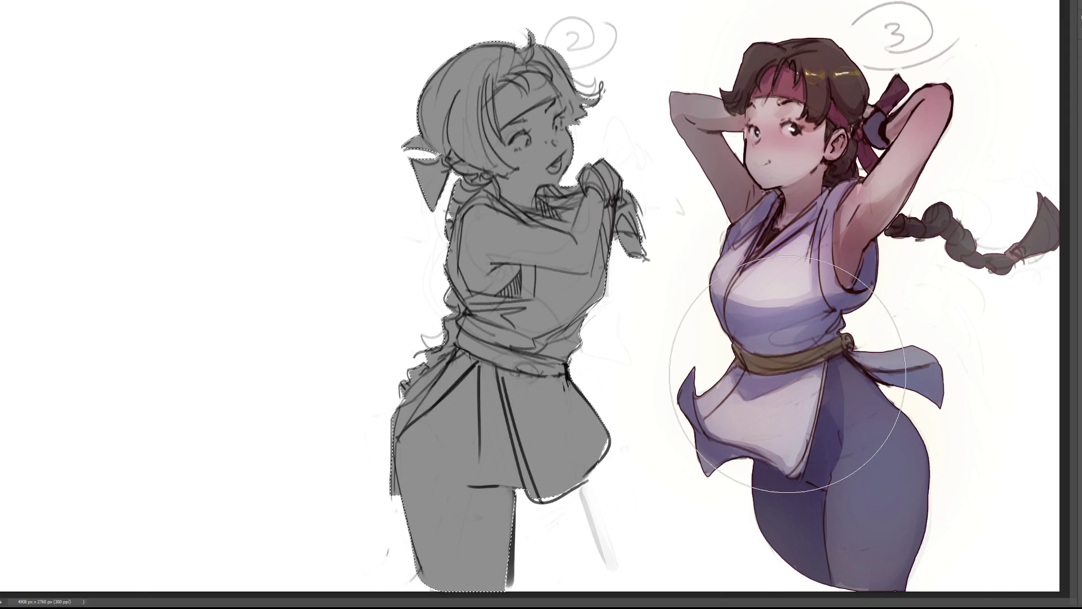
{"action": "key", "text": "ctrl+d"}
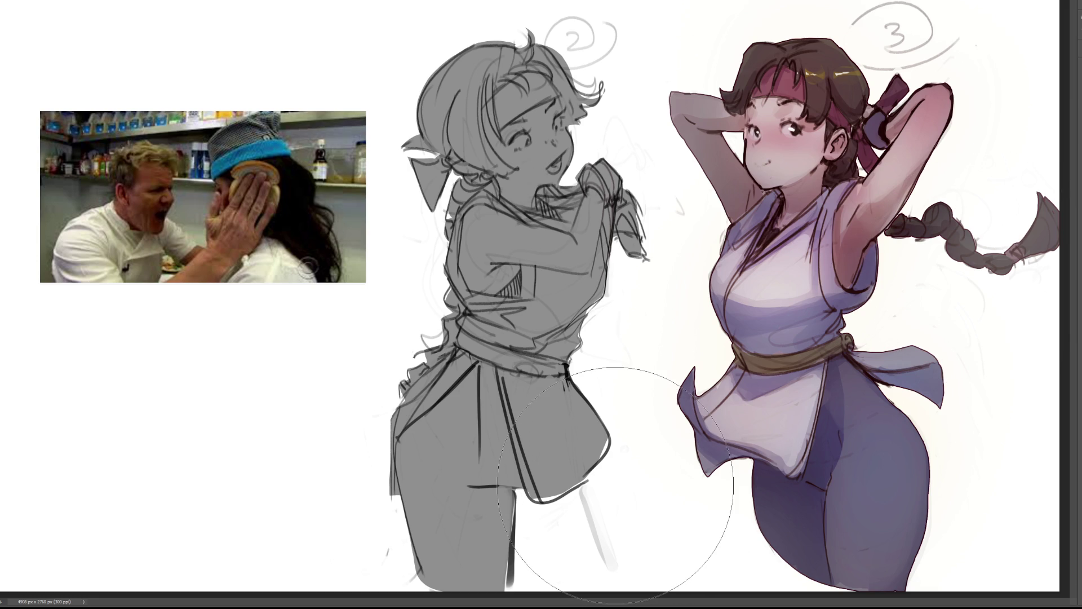
Step: Darken figure 2's leg contour and extend the grey fill down both sides of the leg
{"action": "key", "text": "bracketleft"}
{"action": "key", "text": "bracketleft"}
{"action": "key", "text": "bracketleft"}
{"action": "left_click_drag", "start_coordinate": [509, 511], "coordinate": [506, 589]}
{"action": "key", "text": "bracketright"}
{"action": "left_click_drag", "start_coordinate": [521, 491], "coordinate": [567, 583]}
{"action": "left_click_drag", "start_coordinate": [524, 499], "coordinate": [567, 581]}
{"action": "mouse_move", "coordinate": [542, 472]}
{"action": "left_mouse_down"}
{"action": "mouse_move", "coordinate": [580, 535]}
{"action": "mouse_move", "coordinate": [597, 507]}
{"action": "mouse_move", "coordinate": [606, 586]}
{"action": "left_mouse_up"}
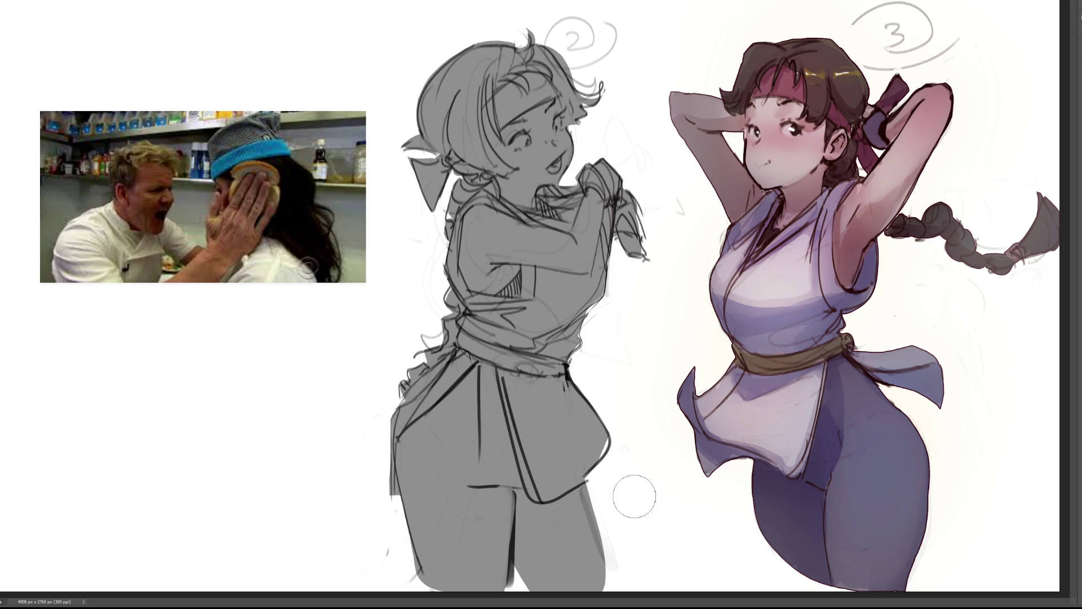
Step: Paint grey along the left waist edge, trying and undoing a flap left of the skirt
{"action": "key", "text": "bracketleft"}
{"action": "key", "text": "bracketleft"}
{"action": "key", "text": "bracketleft"}
{"action": "mouse_move", "coordinate": [451, 321]}
{"action": "left_mouse_down"}
{"action": "mouse_move", "coordinate": [405, 398]}
{"action": "mouse_move", "coordinate": [419, 379]}
{"action": "mouse_move", "coordinate": [391, 375]}
{"action": "mouse_move", "coordinate": [433, 337]}
{"action": "left_mouse_up"}
{"action": "mouse_move", "coordinate": [399, 427]}
{"action": "left_mouse_down"}
{"action": "mouse_move", "coordinate": [369, 451]}
{"action": "mouse_move", "coordinate": [394, 459]}
{"action": "mouse_move", "coordinate": [386, 457]}
{"action": "left_mouse_up"}
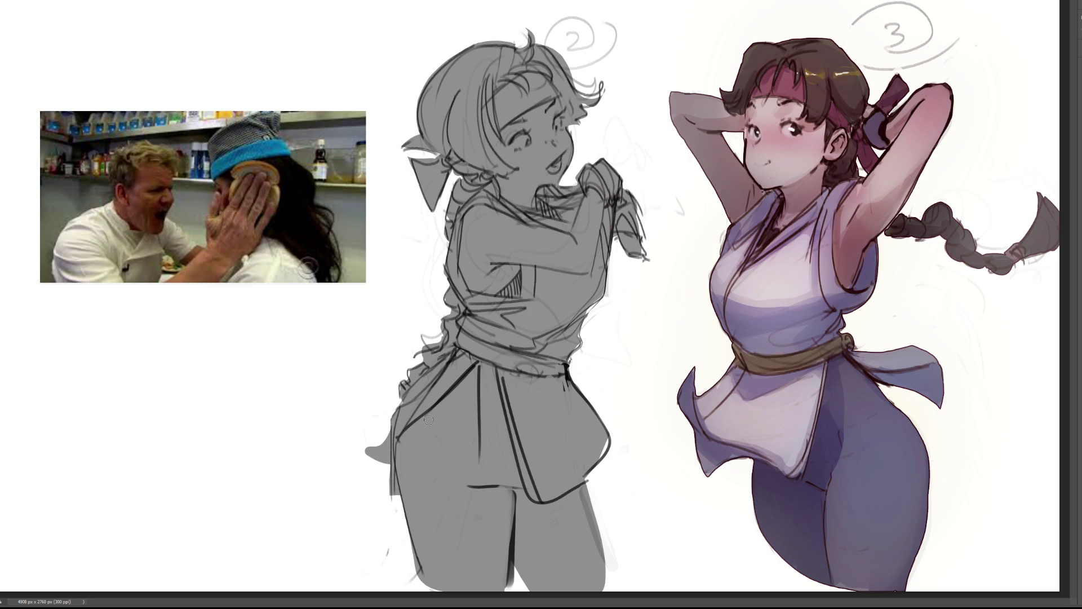
{"action": "key", "text": "ctrl+z"}
{"action": "mouse_move", "coordinate": [395, 423]}
{"action": "left_mouse_down"}
{"action": "mouse_move", "coordinate": [388, 449]}
{"action": "mouse_move", "coordinate": [379, 442]}
{"action": "left_mouse_up"}
{"action": "key", "text": "ctrl+z"}
{"action": "key", "text": "ctrl+z"}
Step: Redraw the skirt's right edge smoothly, darken its lower-right edge, and line the torso's right side
{"action": "mouse_move", "coordinate": [606, 447]}
{"action": "left_mouse_down"}
{"action": "mouse_move", "coordinate": [599, 408]}
{"action": "mouse_move", "coordinate": [570, 378]}
{"action": "left_mouse_up"}
{"action": "left_click_drag", "start_coordinate": [609, 451], "coordinate": [588, 477]}
{"action": "left_click_drag", "start_coordinate": [603, 291], "coordinate": [631, 215]}
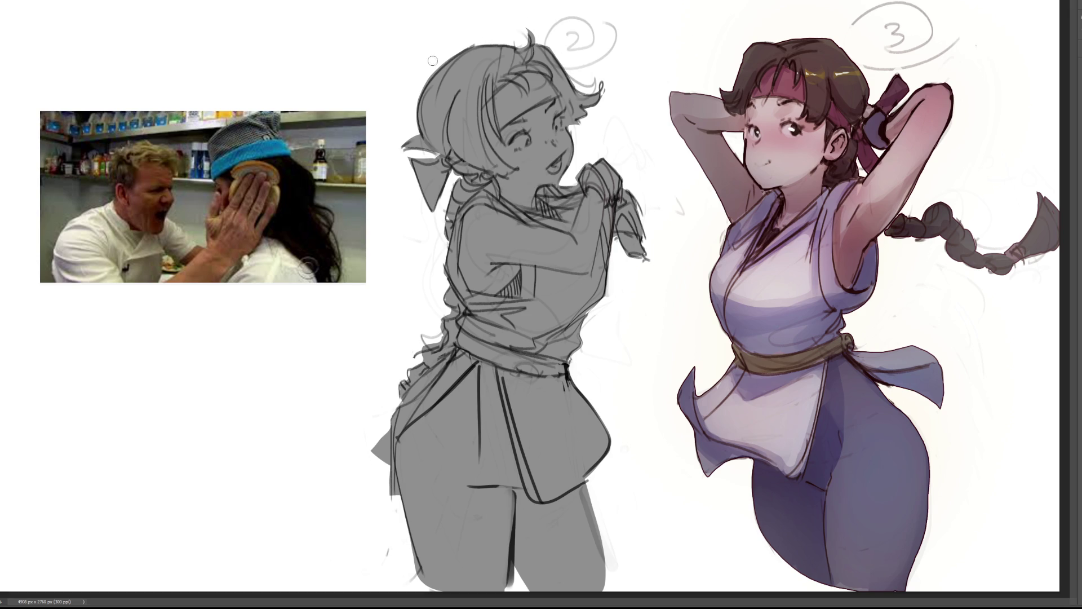
Step: Extend the hair bow's left tip, add an eyelash, and lighten the leg stroke
{"action": "left_click_drag", "start_coordinate": [428, 151], "coordinate": [398, 147]}
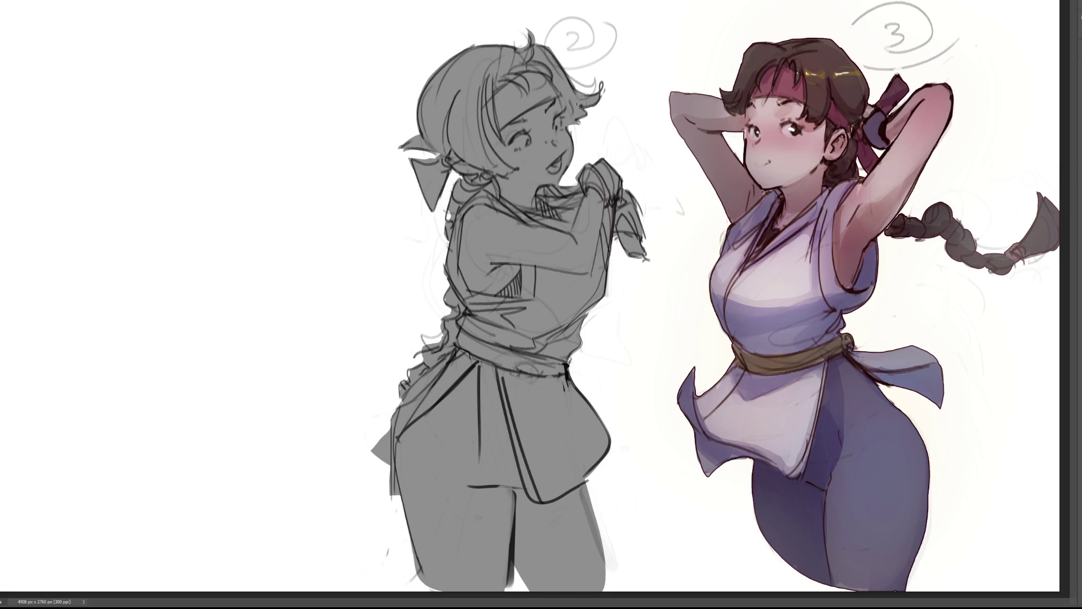
{"action": "left_click_drag", "start_coordinate": [570, 126], "coordinate": [582, 120]}
{"action": "left_click_drag", "start_coordinate": [588, 486], "coordinate": [612, 569]}
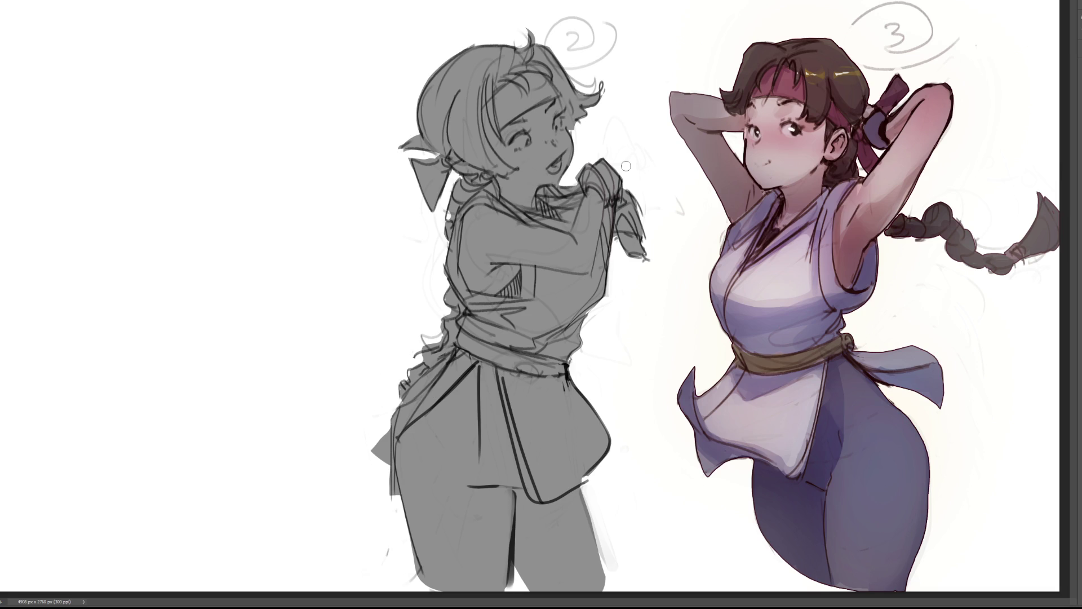
Step: Paint white along figure 2's collar, shoulder and back edge
{"action": "left_click_drag", "start_coordinate": [479, 192], "coordinate": [533, 229]}
{"action": "left_click_drag", "start_coordinate": [480, 191], "coordinate": [447, 285]}
{"action": "mouse_move", "coordinate": [458, 240]}
{"action": "left_mouse_down"}
{"action": "mouse_move", "coordinate": [449, 276]}
{"action": "mouse_move", "coordinate": [488, 324]}
{"action": "mouse_move", "coordinate": [544, 309]}
{"action": "mouse_move", "coordinate": [479, 324]}
{"action": "mouse_move", "coordinate": [524, 336]}
{"action": "mouse_move", "coordinate": [564, 225]}
{"action": "left_mouse_up"}
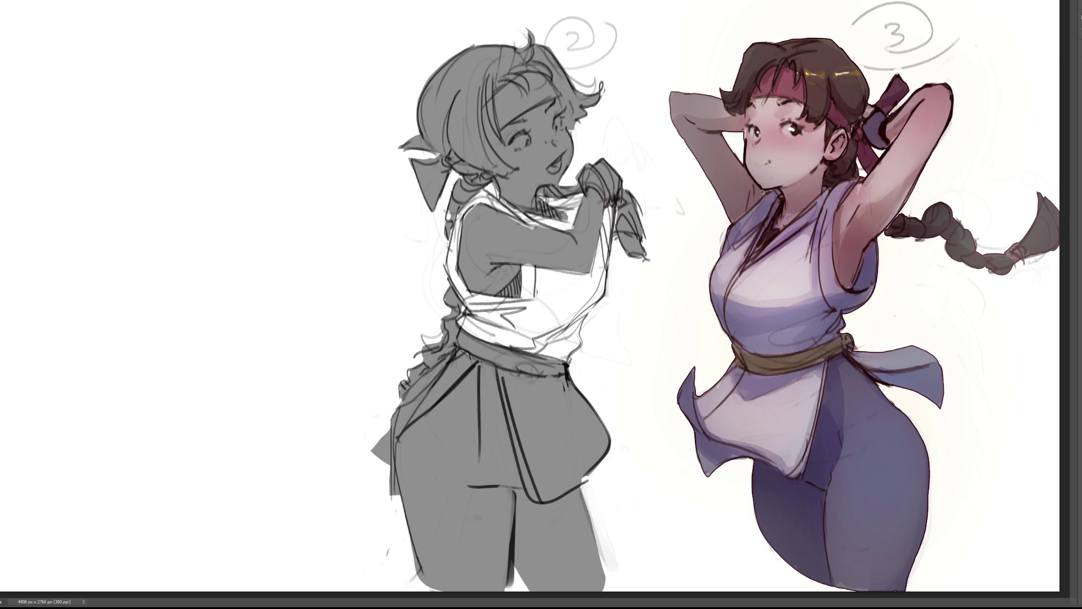
Step: Fill the waist, hip and skirt flap to the hem with white, then paint the dark braid from hip upward
{"action": "mouse_move", "coordinate": [470, 358]}
{"action": "left_mouse_down"}
{"action": "mouse_move", "coordinate": [392, 425]}
{"action": "mouse_move", "coordinate": [402, 396]}
{"action": "mouse_move", "coordinate": [377, 496]}
{"action": "left_mouse_up"}
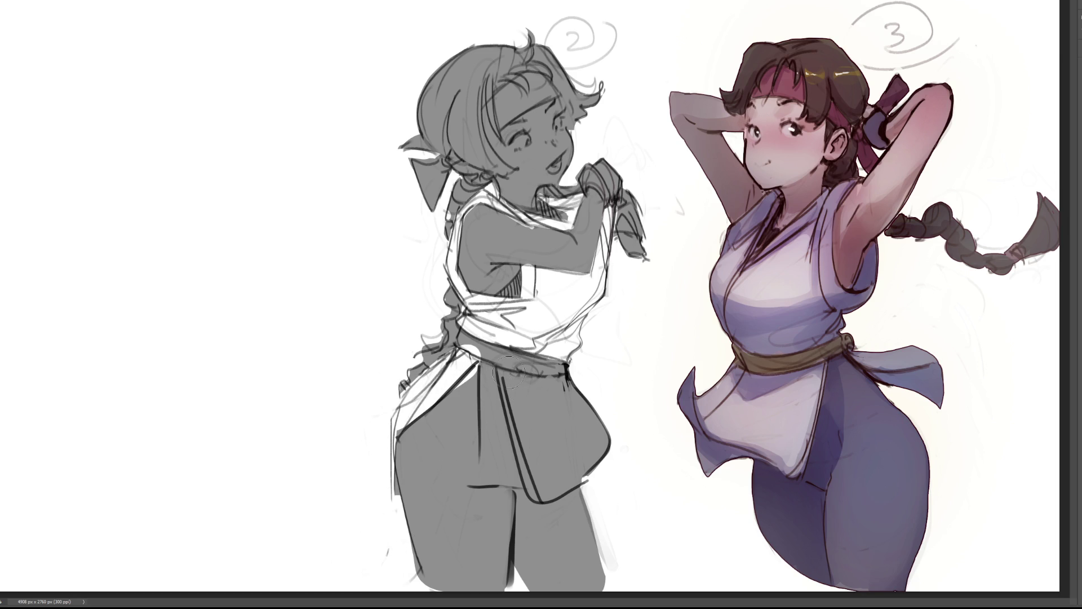
{"action": "mouse_move", "coordinate": [483, 360]}
{"action": "left_mouse_down"}
{"action": "mouse_move", "coordinate": [486, 467]}
{"action": "mouse_move", "coordinate": [544, 482]}
{"action": "left_mouse_up"}
{"action": "left_click_drag", "start_coordinate": [510, 377], "coordinate": [521, 481]}
{"action": "left_click_drag", "start_coordinate": [521, 428], "coordinate": [532, 479]}
{"action": "mouse_move", "coordinate": [600, 420]}
{"action": "left_mouse_down"}
{"action": "mouse_move", "coordinate": [555, 476]}
{"action": "mouse_move", "coordinate": [581, 440]}
{"action": "mouse_move", "coordinate": [532, 389]}
{"action": "mouse_move", "coordinate": [556, 438]}
{"action": "left_mouse_up"}
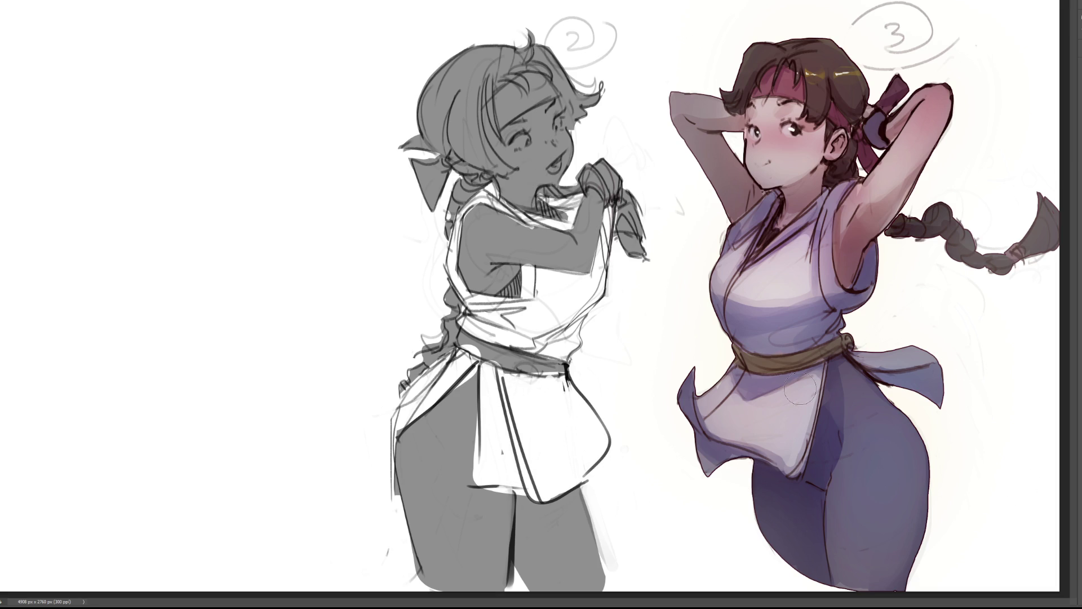
{"action": "left_click_drag", "start_coordinate": [383, 437], "coordinate": [385, 462]}
{"action": "mouse_move", "coordinate": [403, 386]}
{"action": "left_mouse_down"}
{"action": "mouse_move", "coordinate": [437, 341]}
{"action": "mouse_move", "coordinate": [446, 293]}
{"action": "mouse_move", "coordinate": [454, 319]}
{"action": "left_mouse_up"}
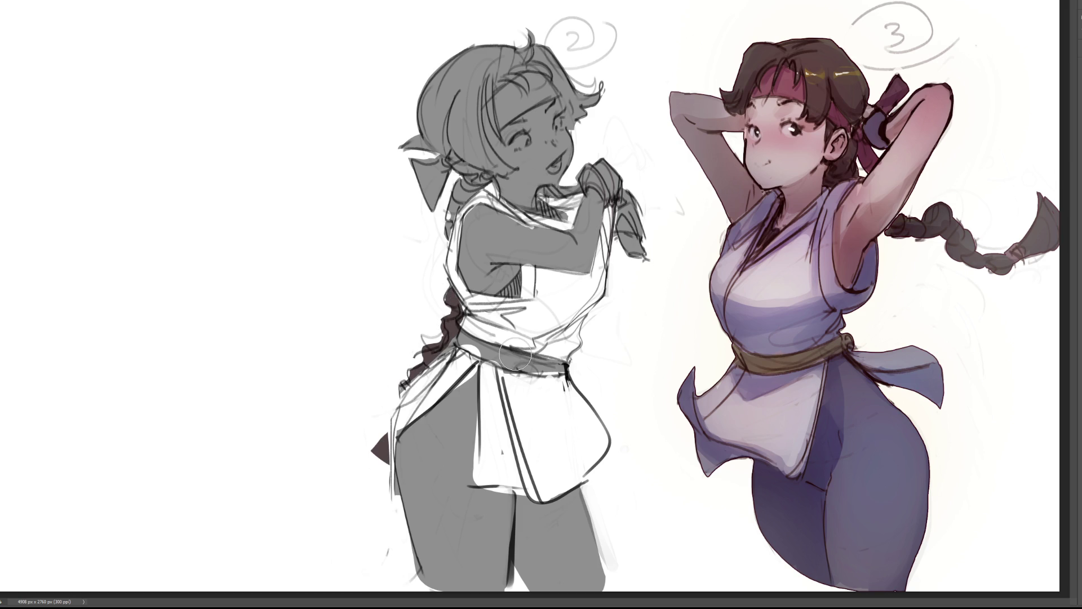
Step: Extend the braid up the back, fill the hair and crown dark brown, and paint the headband pink
{"action": "mouse_move", "coordinate": [449, 242]}
{"action": "left_mouse_down"}
{"action": "mouse_move", "coordinate": [458, 182]}
{"action": "mouse_move", "coordinate": [484, 177]}
{"action": "mouse_move", "coordinate": [454, 169]}
{"action": "mouse_move", "coordinate": [479, 163]}
{"action": "mouse_move", "coordinate": [459, 160]}
{"action": "mouse_move", "coordinate": [502, 169]}
{"action": "left_mouse_up"}
{"action": "left_click_drag", "start_coordinate": [450, 132], "coordinate": [516, 172]}
{"action": "mouse_move", "coordinate": [462, 71]}
{"action": "left_mouse_down"}
{"action": "mouse_move", "coordinate": [453, 130]}
{"action": "mouse_move", "coordinate": [442, 115]}
{"action": "mouse_move", "coordinate": [434, 133]}
{"action": "mouse_move", "coordinate": [445, 153]}
{"action": "left_mouse_up"}
{"action": "mouse_move", "coordinate": [477, 59]}
{"action": "left_mouse_down"}
{"action": "mouse_move", "coordinate": [485, 152]}
{"action": "mouse_move", "coordinate": [499, 158]}
{"action": "left_mouse_up"}
{"action": "mouse_move", "coordinate": [445, 113]}
{"action": "left_mouse_down"}
{"action": "mouse_move", "coordinate": [476, 40]}
{"action": "mouse_move", "coordinate": [431, 102]}
{"action": "mouse_move", "coordinate": [493, 48]}
{"action": "mouse_move", "coordinate": [546, 62]}
{"action": "mouse_move", "coordinate": [515, 71]}
{"action": "mouse_move", "coordinate": [575, 68]}
{"action": "mouse_move", "coordinate": [582, 121]}
{"action": "left_mouse_up"}
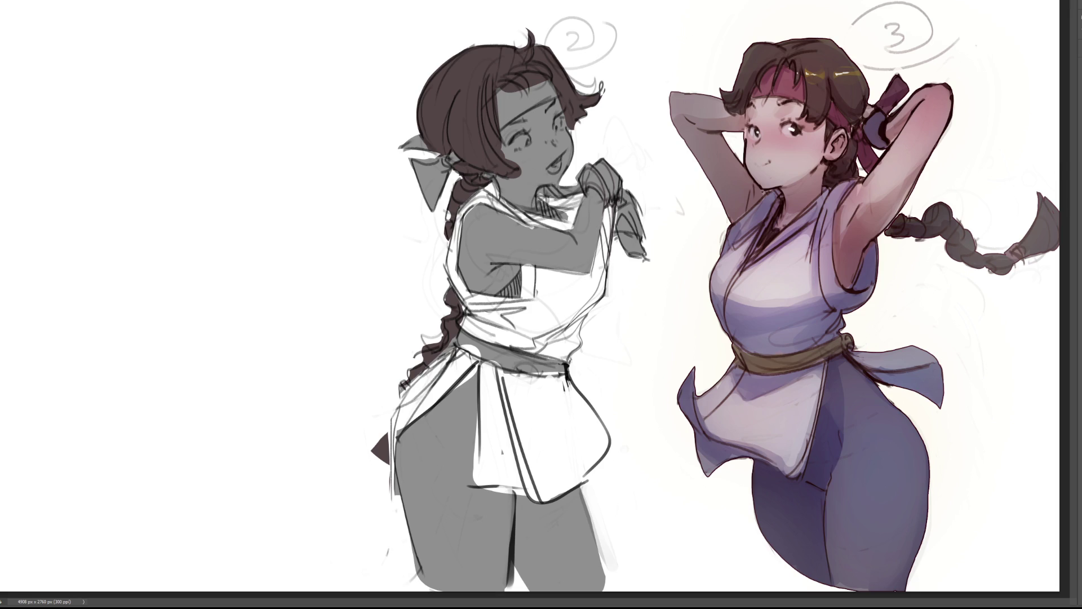
{"action": "left_click_drag", "start_coordinate": [487, 108], "coordinate": [489, 138]}
{"action": "mouse_move", "coordinate": [498, 96]}
{"action": "left_mouse_down"}
{"action": "mouse_move", "coordinate": [501, 129]}
{"action": "mouse_move", "coordinate": [524, 79]}
{"action": "mouse_move", "coordinate": [554, 89]}
{"action": "left_mouse_up"}
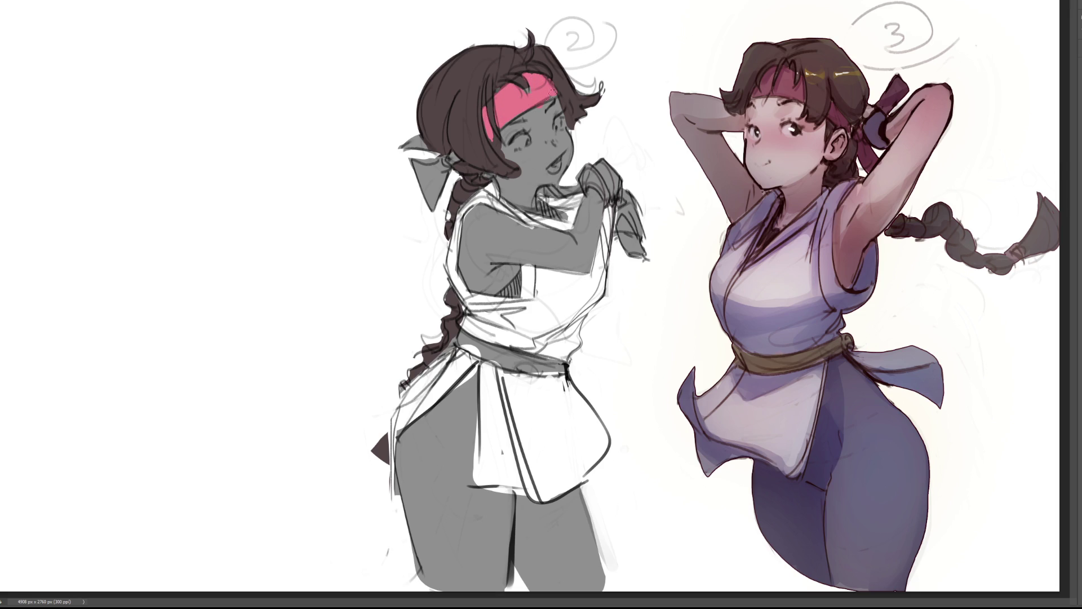
Step: Paint the hair bow and its lower tail pink, then stroke purple down the left leg and thigh
{"action": "mouse_move", "coordinate": [453, 160]}
{"action": "left_mouse_down"}
{"action": "mouse_move", "coordinate": [412, 168]}
{"action": "mouse_move", "coordinate": [429, 170]}
{"action": "mouse_move", "coordinate": [420, 159]}
{"action": "mouse_move", "coordinate": [448, 172]}
{"action": "mouse_move", "coordinate": [453, 159]}
{"action": "mouse_move", "coordinate": [417, 146]}
{"action": "mouse_move", "coordinate": [431, 147]}
{"action": "left_mouse_up"}
{"action": "left_click_drag", "start_coordinate": [440, 208], "coordinate": [429, 218]}
{"action": "left_click_drag", "start_coordinate": [478, 365], "coordinate": [419, 473]}
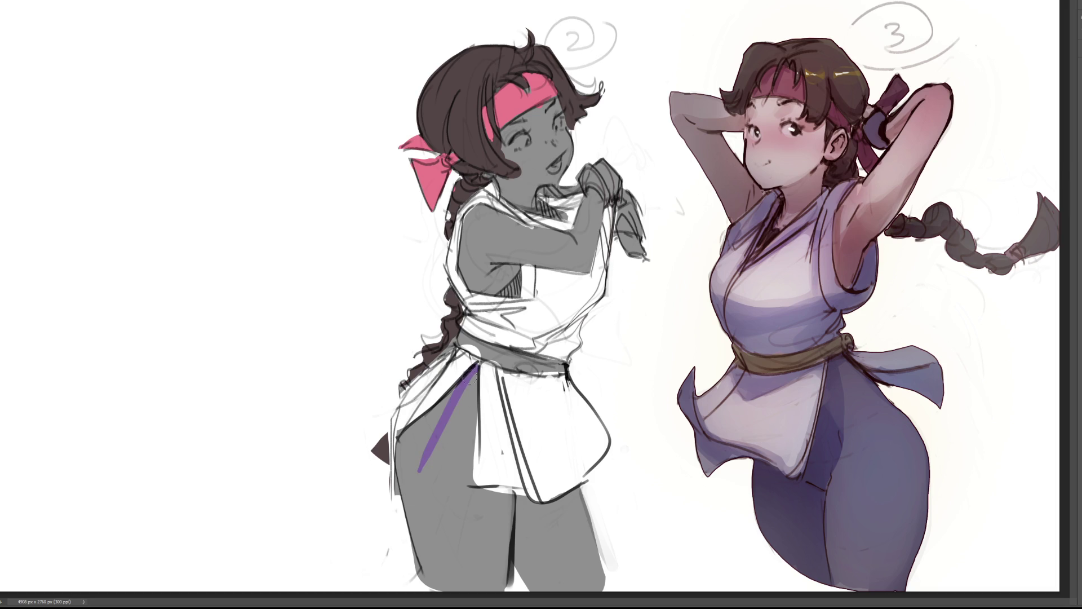
{"action": "left_click_drag", "start_coordinate": [474, 385], "coordinate": [454, 542]}
{"action": "left_click_drag", "start_coordinate": [476, 382], "coordinate": [470, 536]}
Step: Fill the left leg purple, then with a smaller brush paint the undershirt under the arm and collar
{"action": "mouse_move", "coordinate": [459, 411]}
{"action": "left_mouse_down"}
{"action": "mouse_move", "coordinate": [398, 454]}
{"action": "mouse_move", "coordinate": [431, 569]}
{"action": "mouse_move", "coordinate": [427, 460]}
{"action": "mouse_move", "coordinate": [421, 536]}
{"action": "mouse_move", "coordinate": [470, 580]}
{"action": "mouse_move", "coordinate": [489, 498]}
{"action": "mouse_move", "coordinate": [533, 515]}
{"action": "mouse_move", "coordinate": [575, 496]}
{"action": "mouse_move", "coordinate": [474, 524]}
{"action": "mouse_move", "coordinate": [509, 580]}
{"action": "mouse_move", "coordinate": [500, 514]}
{"action": "mouse_move", "coordinate": [567, 578]}
{"action": "mouse_move", "coordinate": [628, 579]}
{"action": "left_mouse_up"}
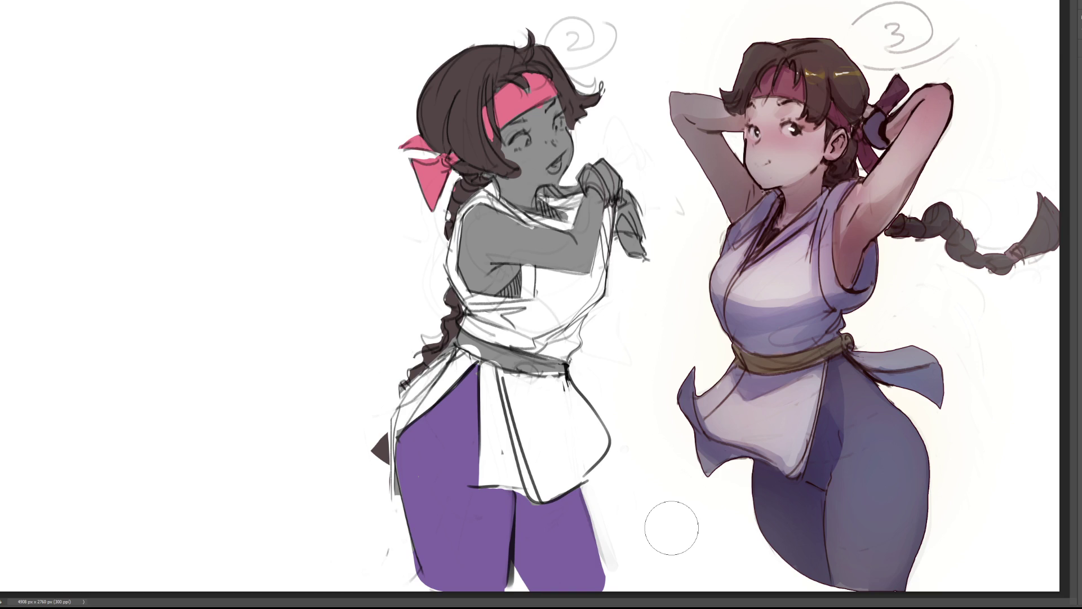
{"action": "key", "text": "bracketleft"}
{"action": "key", "text": "bracketleft"}
{"action": "key", "text": "bracketleft"}
{"action": "mouse_move", "coordinate": [524, 281]}
{"action": "left_mouse_down"}
{"action": "mouse_move", "coordinate": [504, 292]}
{"action": "mouse_move", "coordinate": [520, 273]}
{"action": "mouse_move", "coordinate": [504, 292]}
{"action": "mouse_move", "coordinate": [517, 263]}
{"action": "left_mouse_up"}
{"action": "mouse_move", "coordinate": [548, 212]}
{"action": "left_mouse_down"}
{"action": "mouse_move", "coordinate": [540, 214]}
{"action": "mouse_move", "coordinate": [545, 205]}
{"action": "mouse_move", "coordinate": [564, 217]}
{"action": "left_mouse_up"}
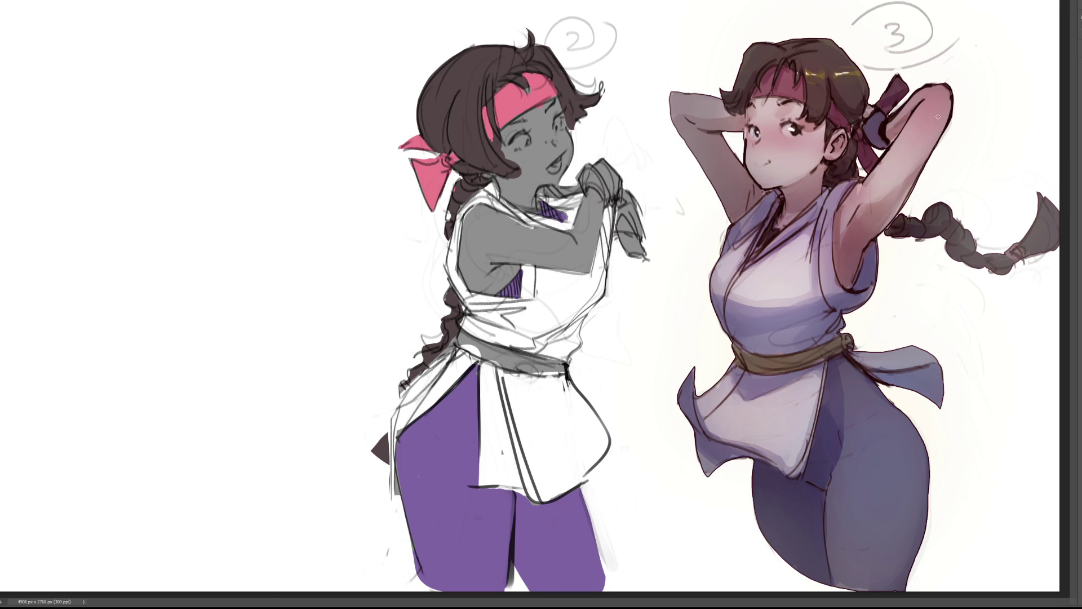
{"action": "mouse_move", "coordinate": [495, 144]}
{"action": "left_mouse_down"}
{"action": "mouse_move", "coordinate": [527, 171]}
{"action": "mouse_move", "coordinate": [538, 111]}
{"action": "mouse_move", "coordinate": [555, 102]}
{"action": "left_mouse_up"}
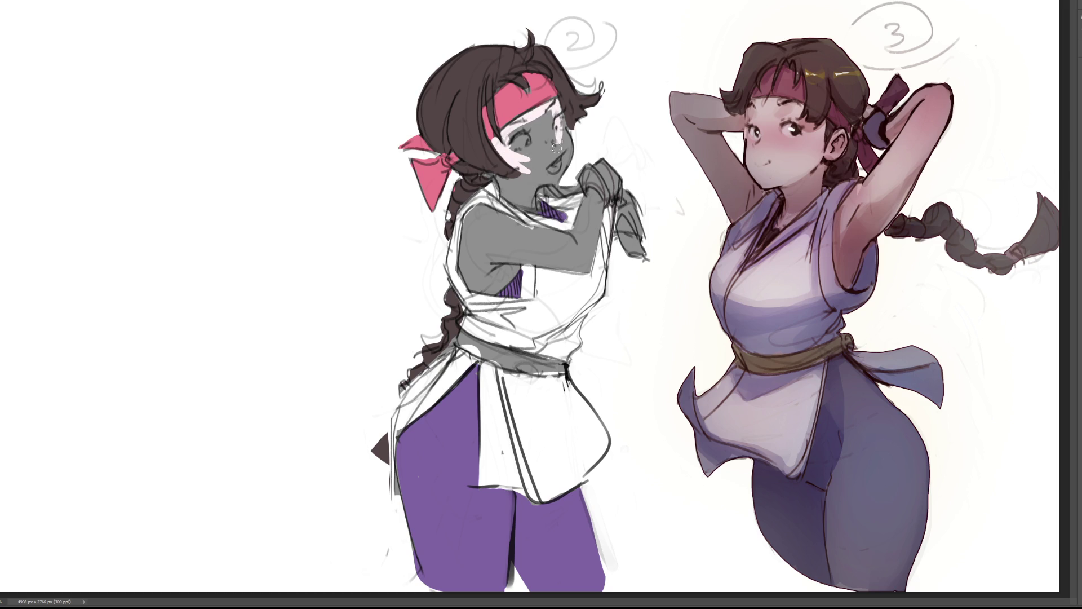
Step: Paint light skin over the face and forearm, repaint the glove, and darken the eye and mouth lines
{"action": "mouse_move", "coordinate": [524, 138]}
{"action": "left_mouse_down"}
{"action": "mouse_move", "coordinate": [550, 125]}
{"action": "mouse_move", "coordinate": [512, 153]}
{"action": "mouse_move", "coordinate": [532, 118]}
{"action": "mouse_move", "coordinate": [549, 130]}
{"action": "mouse_move", "coordinate": [542, 158]}
{"action": "mouse_move", "coordinate": [510, 183]}
{"action": "mouse_move", "coordinate": [488, 176]}
{"action": "mouse_move", "coordinate": [530, 206]}
{"action": "mouse_move", "coordinate": [532, 186]}
{"action": "mouse_move", "coordinate": [534, 203]}
{"action": "mouse_move", "coordinate": [532, 187]}
{"action": "mouse_move", "coordinate": [560, 169]}
{"action": "mouse_move", "coordinate": [570, 178]}
{"action": "mouse_move", "coordinate": [570, 251]}
{"action": "left_mouse_up"}
{"action": "mouse_move", "coordinate": [590, 208]}
{"action": "left_mouse_down"}
{"action": "mouse_move", "coordinate": [575, 260]}
{"action": "mouse_move", "coordinate": [516, 259]}
{"action": "mouse_move", "coordinate": [480, 284]}
{"action": "mouse_move", "coordinate": [471, 269]}
{"action": "mouse_move", "coordinate": [479, 215]}
{"action": "mouse_move", "coordinate": [521, 234]}
{"action": "mouse_move", "coordinate": [494, 261]}
{"action": "mouse_move", "coordinate": [549, 237]}
{"action": "mouse_move", "coordinate": [569, 250]}
{"action": "left_mouse_up"}
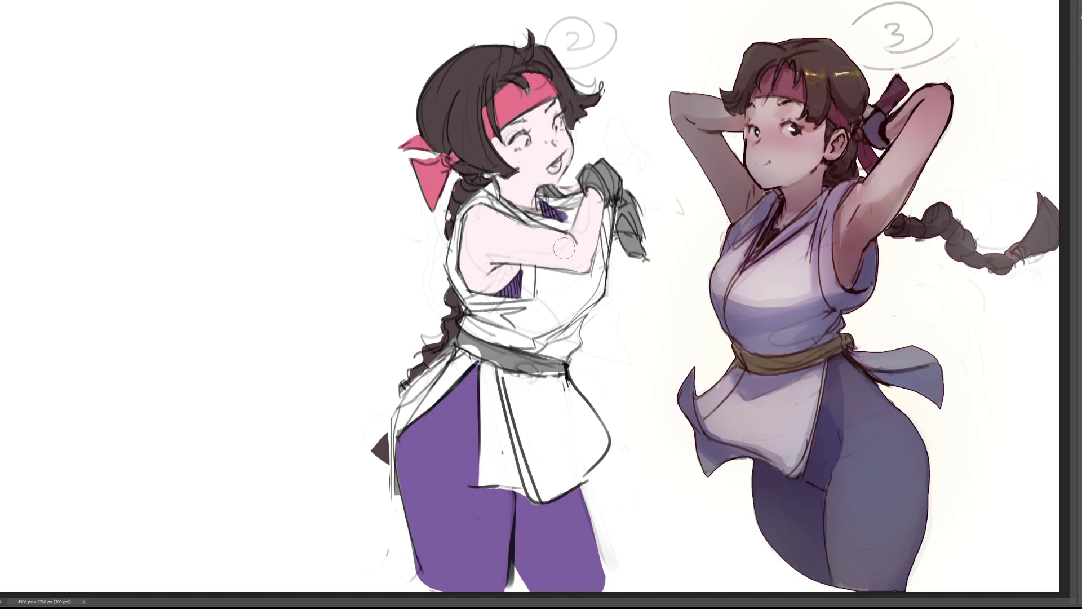
{"action": "left_click_drag", "start_coordinate": [635, 229], "coordinate": [622, 198]}
{"action": "left_click_drag", "start_coordinate": [532, 138], "coordinate": [527, 144]}
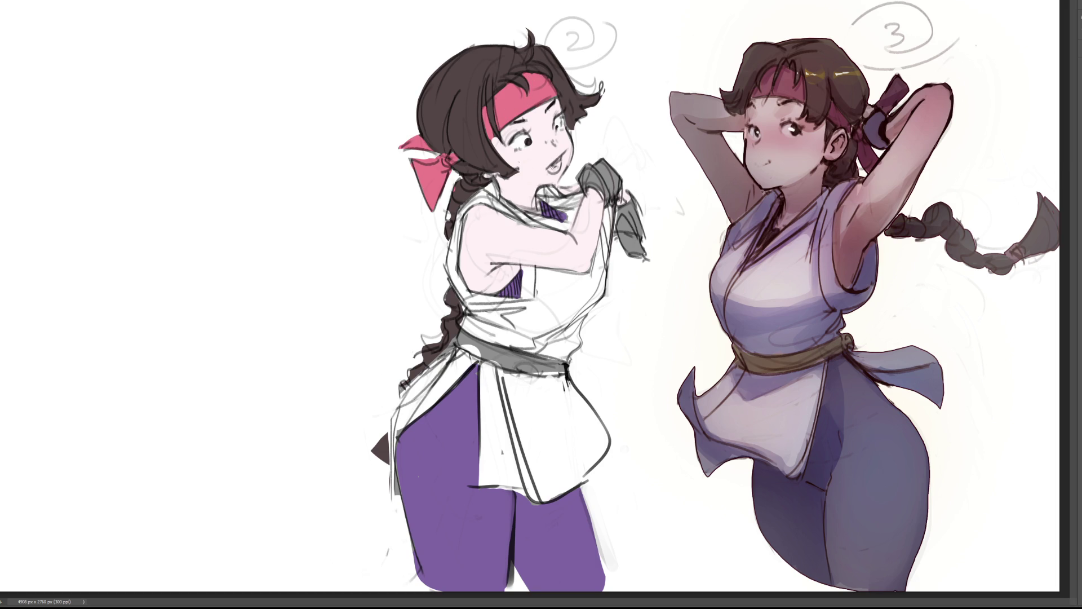
{"action": "left_click_drag", "start_coordinate": [548, 166], "coordinate": [559, 171]}
Step: Pick a new colour and paint the grey glove purple, with its hanging tip in skin colour
{"action": "right_click", "coordinate": [451, 442], "text": "alt+shift"}
{"action": "mouse_move", "coordinate": [596, 173]}
{"action": "left_mouse_down"}
{"action": "mouse_move", "coordinate": [583, 181]}
{"action": "mouse_move", "coordinate": [598, 169]}
{"action": "mouse_move", "coordinate": [588, 183]}
{"action": "mouse_move", "coordinate": [592, 170]}
{"action": "mouse_move", "coordinate": [615, 180]}
{"action": "mouse_move", "coordinate": [641, 254]}
{"action": "left_mouse_up"}
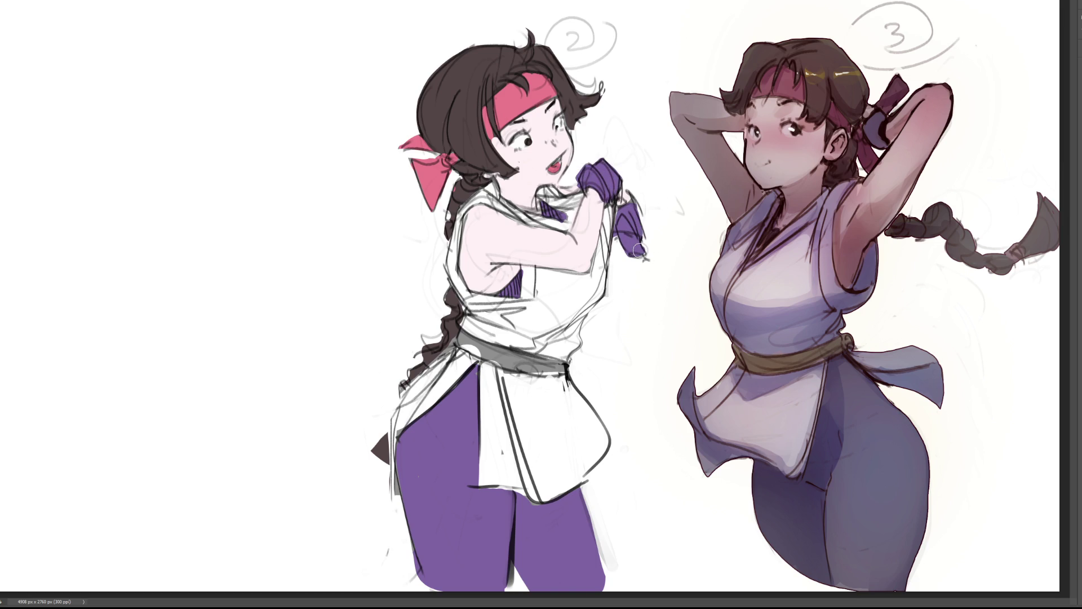
{"action": "left_click_drag", "start_coordinate": [629, 241], "coordinate": [641, 270]}
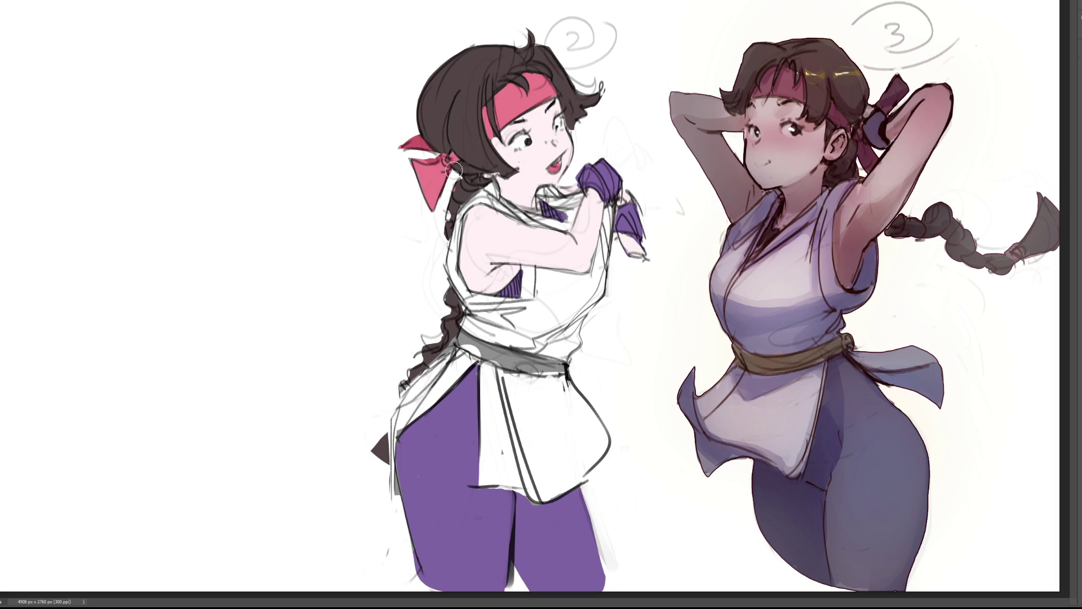
Step: Darken the ribbon tail, the hair along the headband and beside the face, and the lips
{"action": "mouse_move", "coordinate": [433, 207]}
{"action": "left_mouse_down"}
{"action": "mouse_move", "coordinate": [442, 169]}
{"action": "mouse_move", "coordinate": [469, 197]}
{"action": "mouse_move", "coordinate": [448, 236]}
{"action": "mouse_move", "coordinate": [490, 168]}
{"action": "mouse_move", "coordinate": [534, 191]}
{"action": "left_mouse_up"}
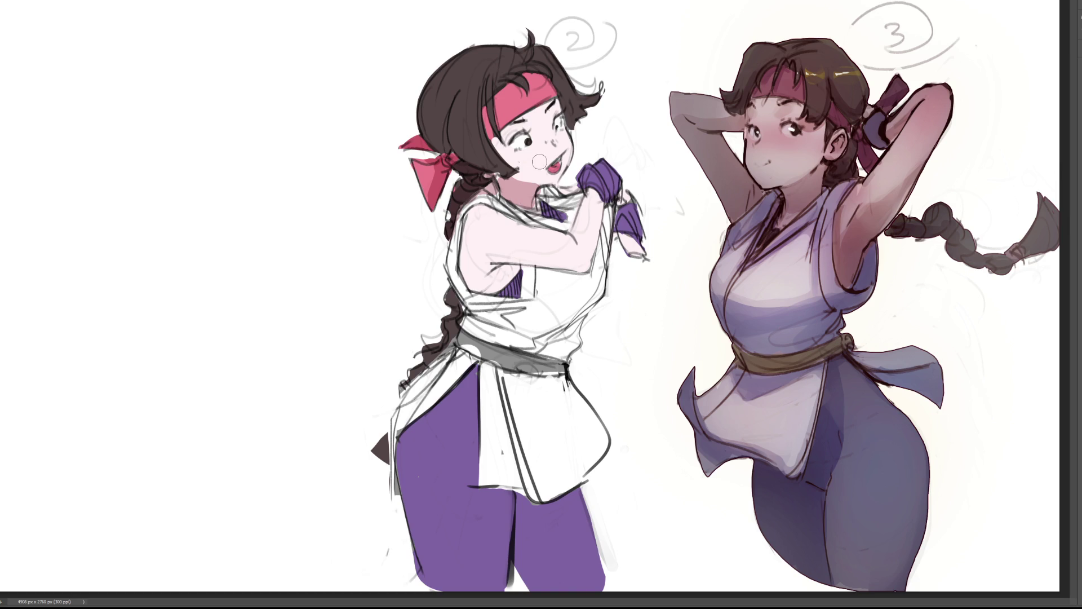
{"action": "left_click_drag", "start_coordinate": [487, 86], "coordinate": [496, 143]}
{"action": "mouse_move", "coordinate": [559, 90]}
{"action": "left_mouse_down"}
{"action": "mouse_move", "coordinate": [581, 115]}
{"action": "mouse_move", "coordinate": [550, 127]}
{"action": "left_mouse_up"}
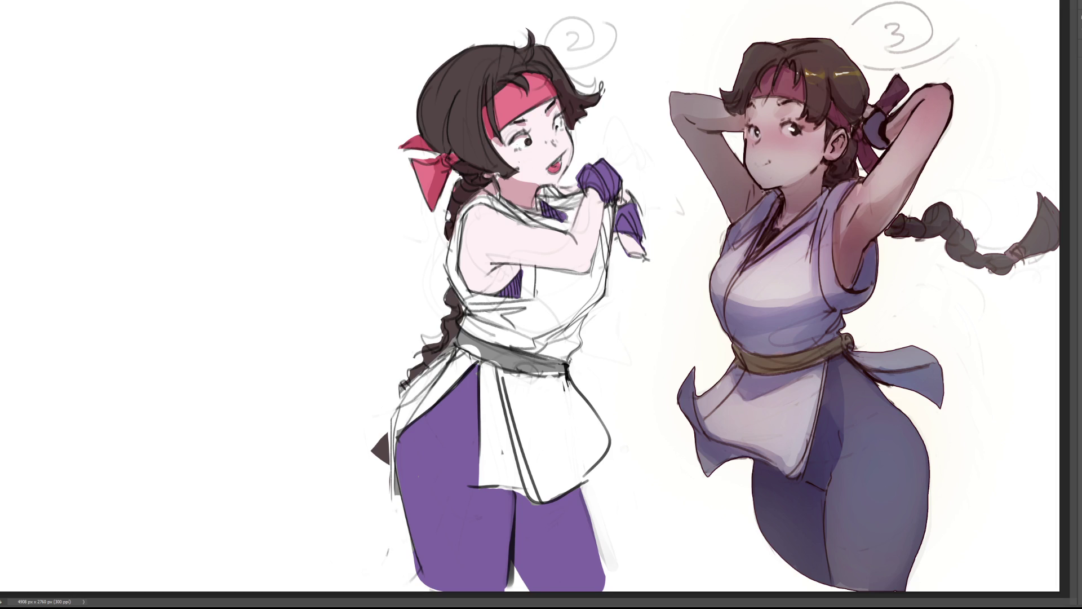
{"action": "left_click_drag", "start_coordinate": [563, 161], "coordinate": [553, 169]}
Step: Line the gloved hands and add reddish shading under the arm, along the forearm, and on the shirt
{"action": "mouse_move", "coordinate": [606, 203]}
{"action": "left_mouse_down"}
{"action": "mouse_move", "coordinate": [630, 220]}
{"action": "mouse_move", "coordinate": [627, 245]}
{"action": "mouse_move", "coordinate": [641, 255]}
{"action": "mouse_move", "coordinate": [617, 214]}
{"action": "mouse_move", "coordinate": [639, 254]}
{"action": "mouse_move", "coordinate": [569, 329]}
{"action": "left_mouse_up"}
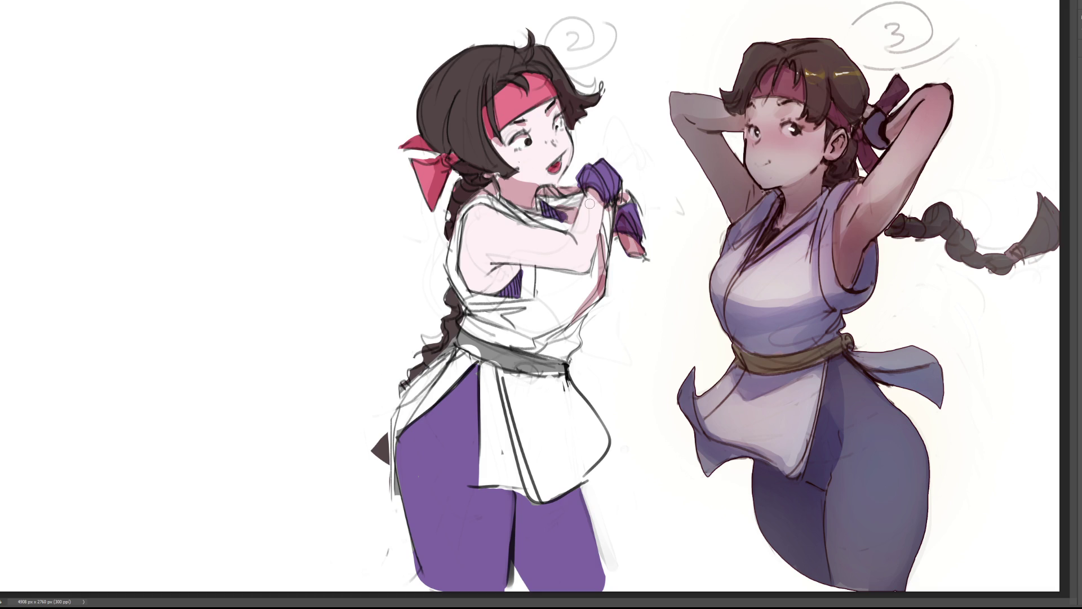
{"action": "mouse_move", "coordinate": [490, 265]}
{"action": "left_mouse_down"}
{"action": "mouse_move", "coordinate": [479, 290]}
{"action": "mouse_move", "coordinate": [505, 265]}
{"action": "mouse_move", "coordinate": [512, 293]}
{"action": "mouse_move", "coordinate": [488, 296]}
{"action": "mouse_move", "coordinate": [515, 301]}
{"action": "left_mouse_up"}
{"action": "left_click_drag", "start_coordinate": [501, 264], "coordinate": [589, 269]}
{"action": "left_click_drag", "start_coordinate": [569, 226], "coordinate": [581, 244]}
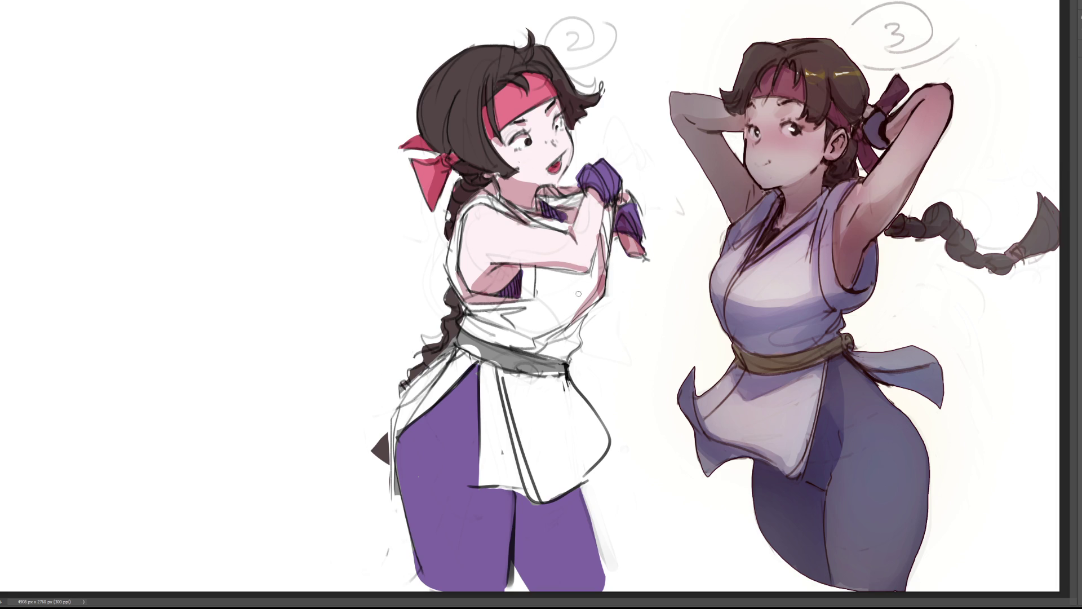
{"action": "mouse_move", "coordinate": [465, 308]}
{"action": "left_mouse_down"}
{"action": "mouse_move", "coordinate": [517, 316]}
{"action": "mouse_move", "coordinate": [509, 333]}
{"action": "mouse_move", "coordinate": [569, 338]}
{"action": "mouse_move", "coordinate": [561, 353]}
{"action": "left_mouse_up"}
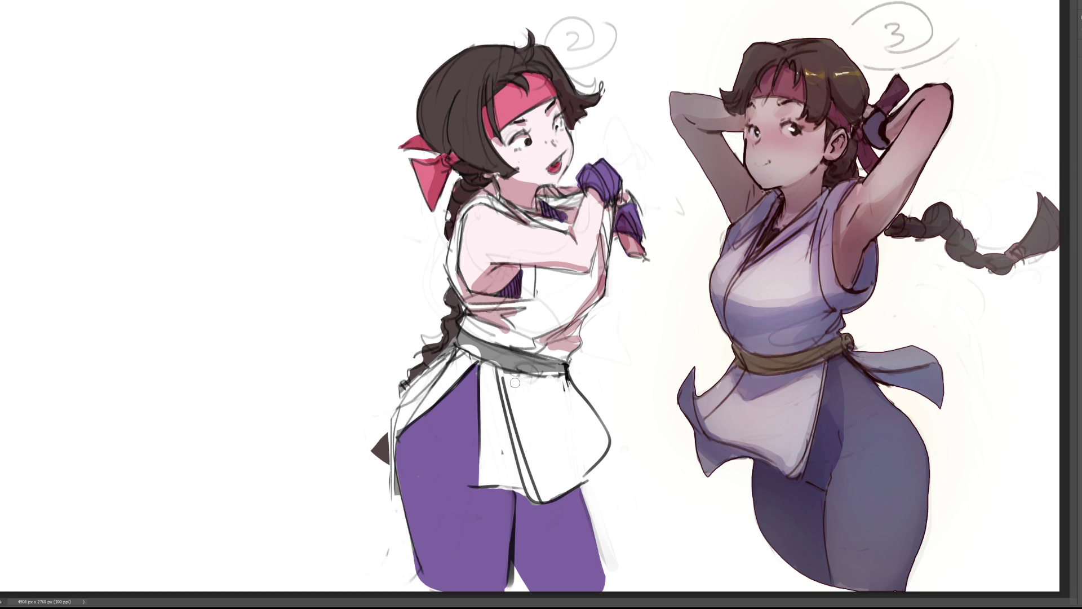
Step: Compare the belt area with and without the pink shading, then keep the shading
{"action": "key", "text": "ctrl+z"}
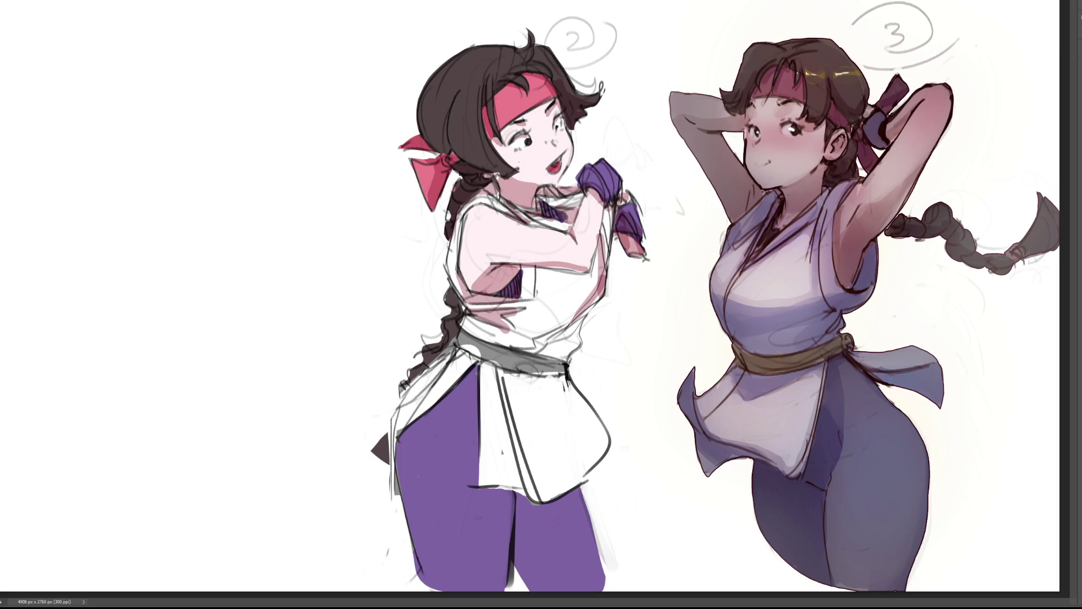
{"action": "key", "text": "ctrl+shift+z"}
{"action": "key", "text": "ctrl+z"}
{"action": "key", "text": "ctrl+shift+z"}
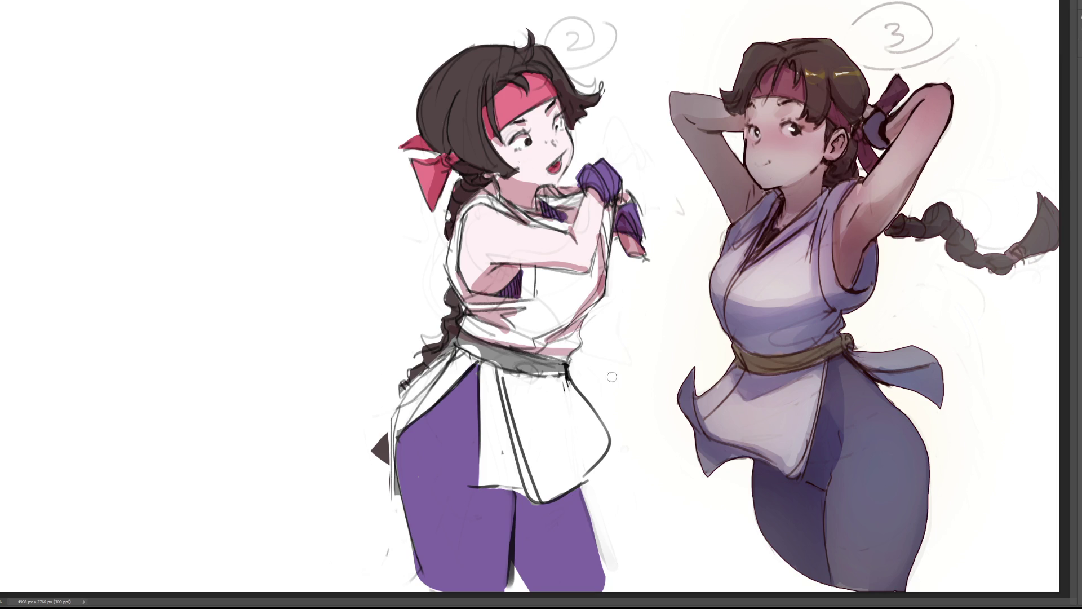
Step: Darken the belt to brown and shade the braid and the left edge of the pants
{"action": "mouse_move", "coordinate": [454, 338]}
{"action": "left_mouse_down"}
{"action": "mouse_move", "coordinate": [513, 366]}
{"action": "mouse_move", "coordinate": [570, 370]}
{"action": "mouse_move", "coordinate": [532, 369]}
{"action": "left_mouse_up"}
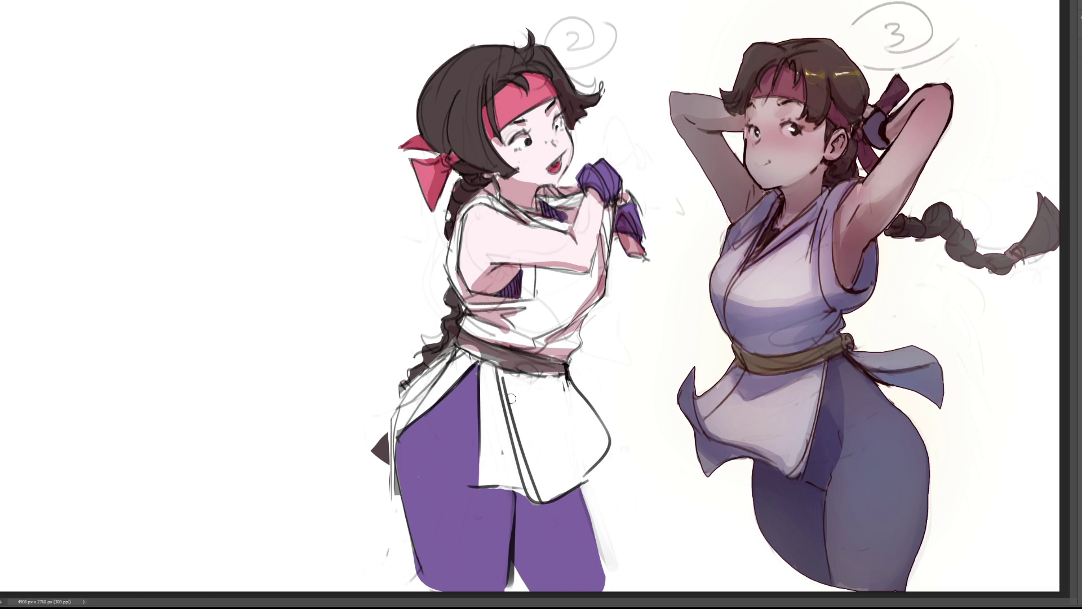
{"action": "left_click_drag", "start_coordinate": [448, 340], "coordinate": [402, 381]}
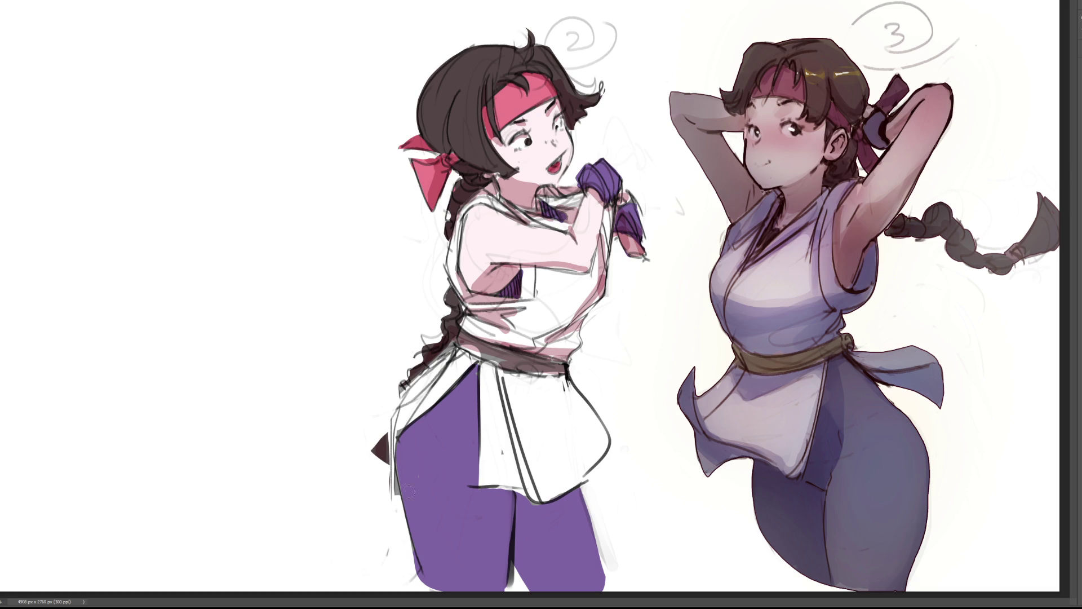
{"action": "left_click_drag", "start_coordinate": [398, 429], "coordinate": [398, 495]}
{"action": "mouse_move", "coordinate": [478, 364]}
{"action": "left_mouse_down"}
{"action": "mouse_move", "coordinate": [401, 444]}
{"action": "mouse_move", "coordinate": [399, 489]}
{"action": "left_mouse_up"}
{"action": "mouse_move", "coordinate": [482, 488]}
{"action": "left_mouse_down"}
{"action": "mouse_move", "coordinate": [518, 496]}
{"action": "mouse_move", "coordinate": [486, 502]}
{"action": "mouse_move", "coordinate": [504, 502]}
{"action": "left_mouse_up"}
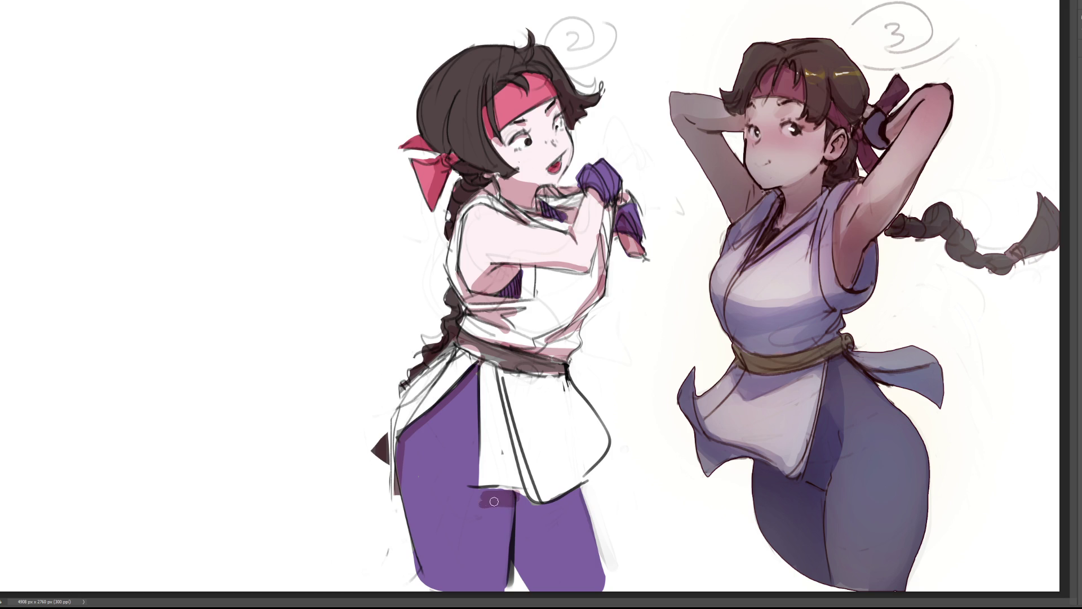
Step: Add pink shading along the skirt's inner edge and under the belt, and darken the right leg purple
{"action": "left_click_drag", "start_coordinate": [496, 373], "coordinate": [530, 521]}
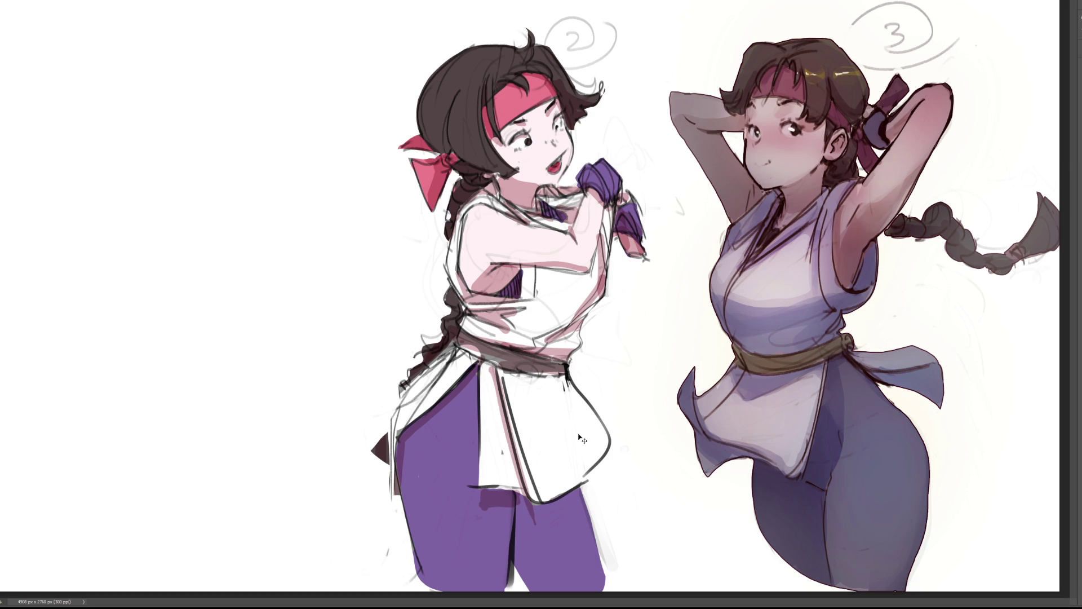
{"action": "key", "text": "ctrl+z"}
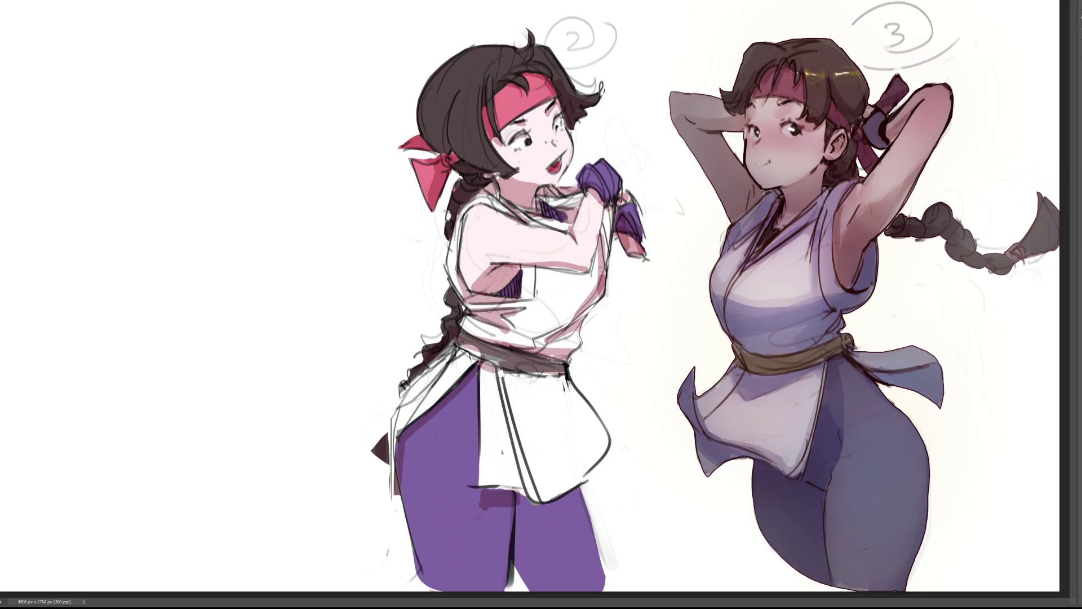
{"action": "key", "text": "ctrl+shift+z"}
{"action": "left_click_drag", "start_coordinate": [529, 381], "coordinate": [571, 393]}
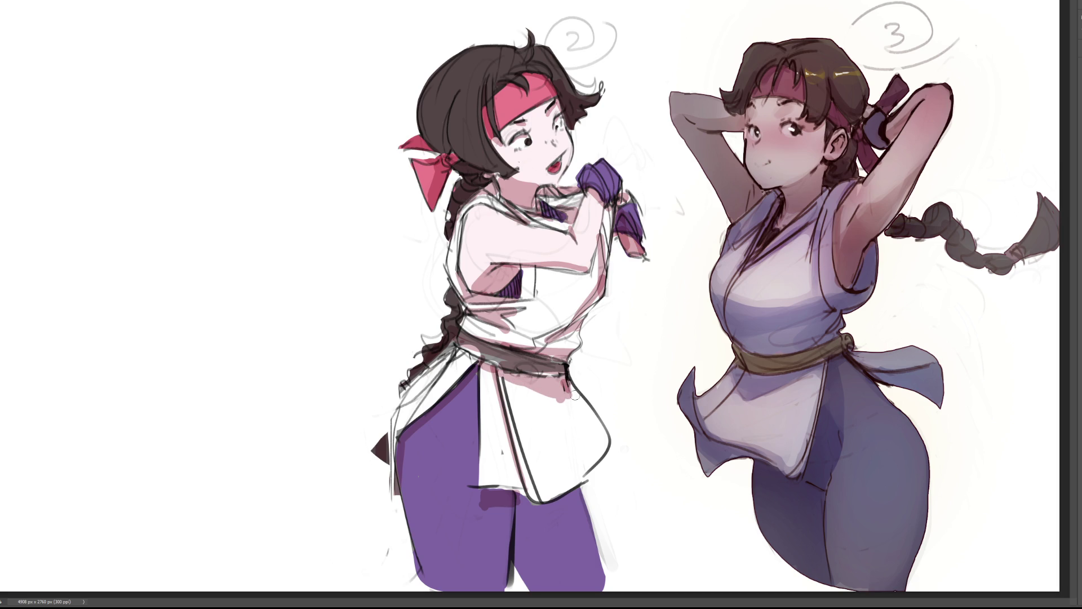
{"action": "mouse_move", "coordinate": [524, 516]}
{"action": "left_mouse_down"}
{"action": "mouse_move", "coordinate": [558, 518]}
{"action": "mouse_move", "coordinate": [530, 519]}
{"action": "mouse_move", "coordinate": [524, 570]}
{"action": "mouse_move", "coordinate": [552, 511]}
{"action": "mouse_move", "coordinate": [555, 575]}
{"action": "mouse_move", "coordinate": [612, 575]}
{"action": "left_mouse_up"}
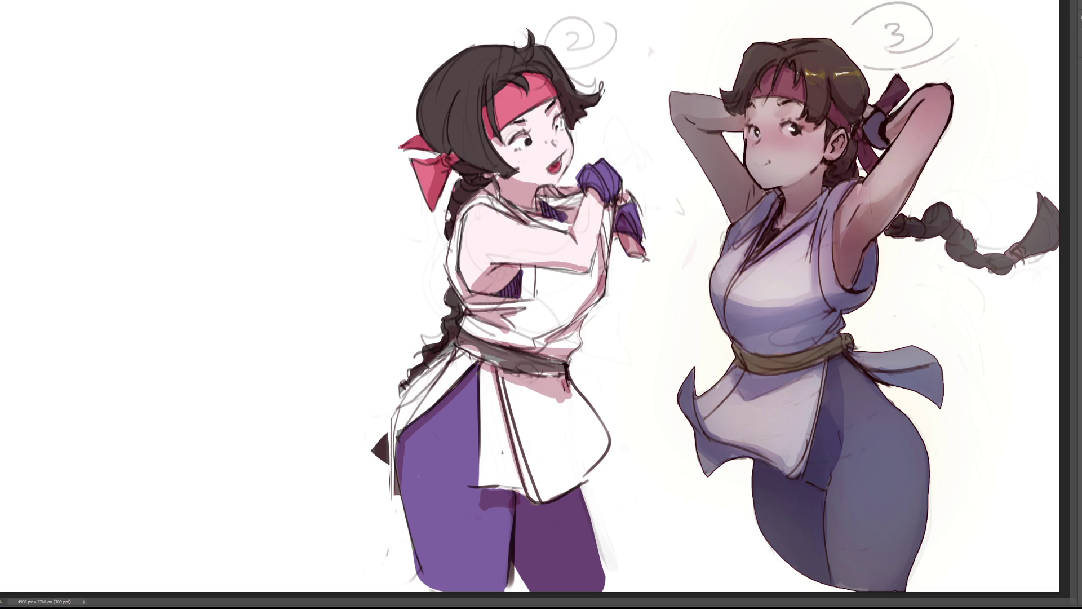
Step: With a smaller brush, paint under the belt blue-grey, make the right leg bluer, and darken the eye
{"action": "key", "text": "bracketleft"}
{"action": "key", "text": "bracketleft"}
{"action": "key", "text": "bracketleft"}
{"action": "mouse_move", "coordinate": [483, 377]}
{"action": "left_mouse_down"}
{"action": "mouse_move", "coordinate": [575, 386]}
{"action": "mouse_move", "coordinate": [489, 385]}
{"action": "left_mouse_up"}
{"action": "mouse_move", "coordinate": [515, 503]}
{"action": "left_mouse_down"}
{"action": "mouse_move", "coordinate": [589, 507]}
{"action": "mouse_move", "coordinate": [607, 566]}
{"action": "left_mouse_up"}
{"action": "left_click_drag", "start_coordinate": [525, 139], "coordinate": [525, 142]}
{"action": "left_click_drag", "start_coordinate": [584, 254], "coordinate": [569, 248]}
Step: Add skin shading to forearm and shoulder, cheek blush, purple glove shading and a light hair highlight
{"action": "left_click_drag", "start_coordinate": [476, 217], "coordinate": [490, 228]}
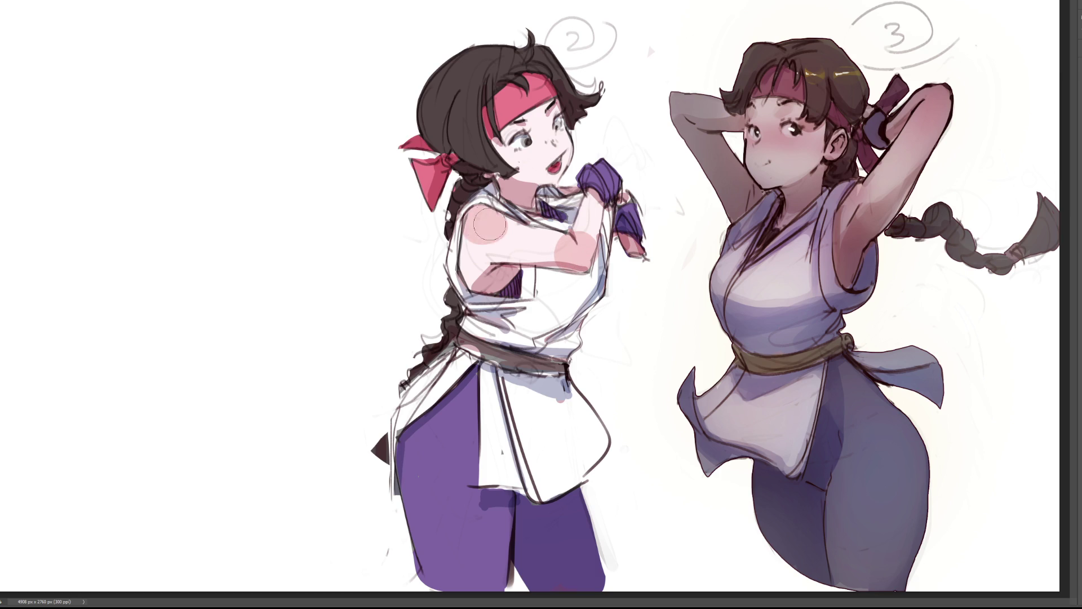
{"action": "mouse_move", "coordinate": [524, 150]}
{"action": "left_mouse_down"}
{"action": "mouse_move", "coordinate": [564, 135]}
{"action": "mouse_move", "coordinate": [549, 145]}
{"action": "left_mouse_up"}
{"action": "left_click_drag", "start_coordinate": [631, 218], "coordinate": [628, 245]}
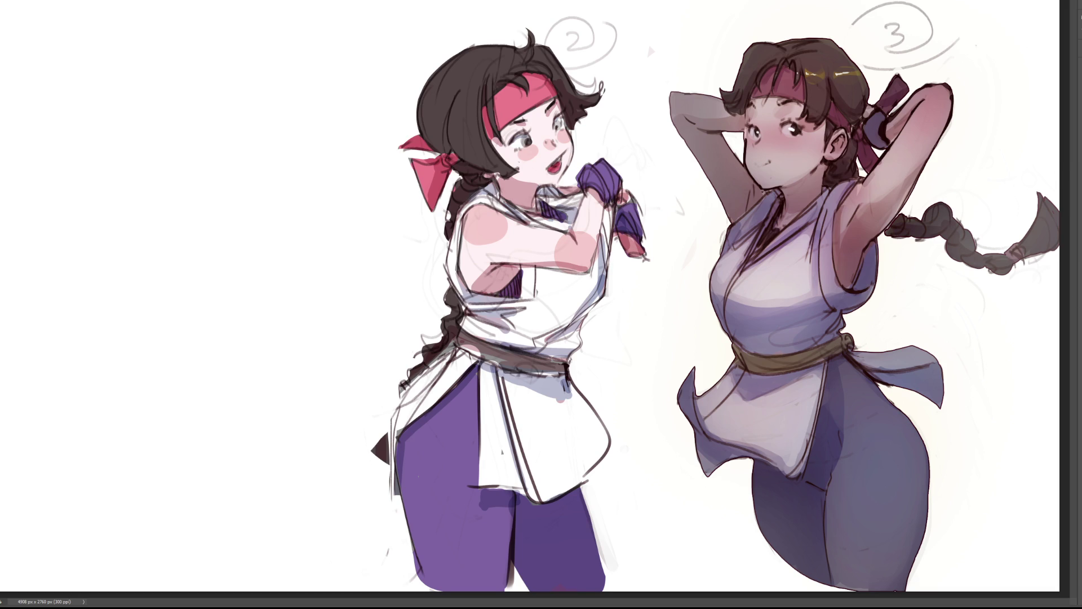
{"action": "left_click_drag", "start_coordinate": [421, 118], "coordinate": [475, 104]}
{"action": "key", "text": "ctrl+t"}
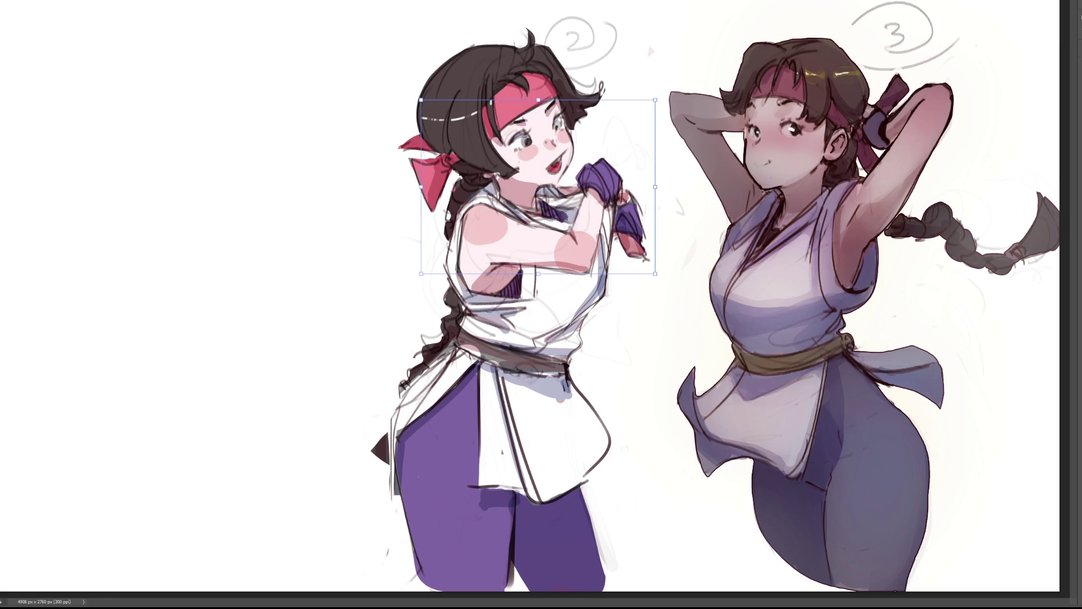
Step: Select the area around figure 2's head, shift the hair highlight slightly left, and apply it
{"action": "key", "text": "Return"}
{"action": "mouse_move", "coordinate": [304, 52]}
{"action": "left_mouse_down"}
{"action": "mouse_move", "coordinate": [386, 137]}
{"action": "mouse_move", "coordinate": [493, 120]}
{"action": "mouse_move", "coordinate": [476, 72]}
{"action": "mouse_move", "coordinate": [442, 72]}
{"action": "left_mouse_up"}
{"action": "key", "text": "ctrl+t"}
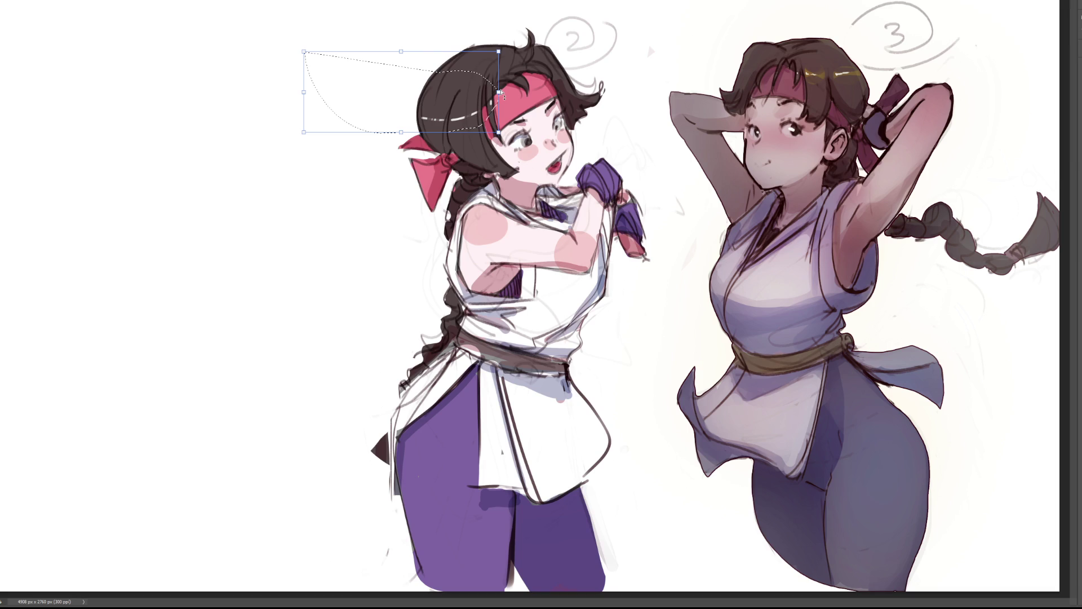
{"action": "left_click_drag", "start_coordinate": [500, 92], "coordinate": [477, 93]}
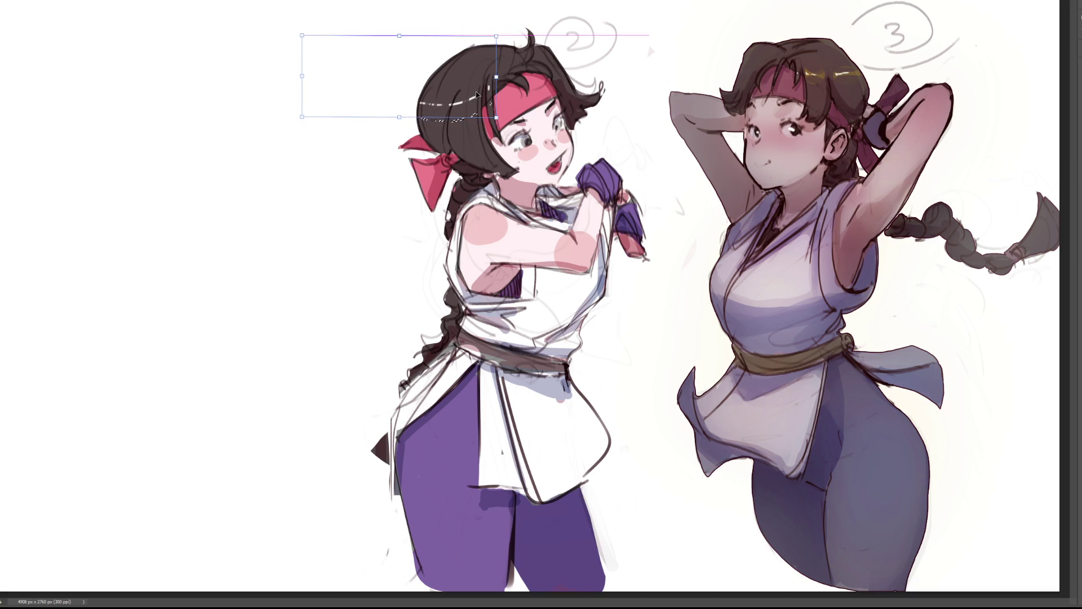
{"action": "key", "text": "Return"}
{"action": "key", "text": "ctrl+d"}
{"action": "key", "text": "b"}
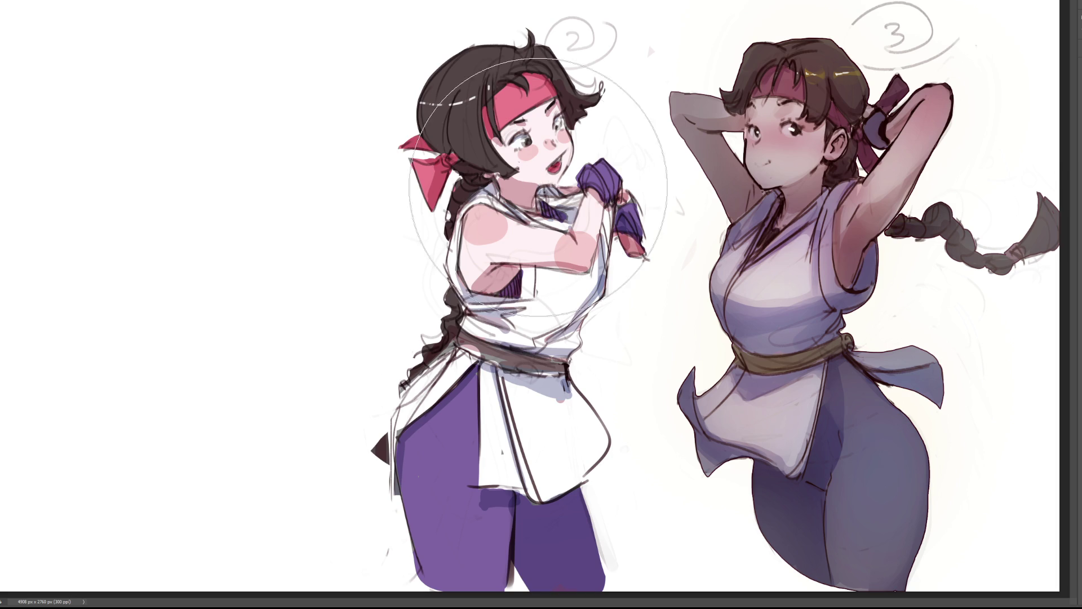
Step: Try dark red-brown and teal washes over figure 2, then undo them
{"action": "left_click_drag", "start_coordinate": [520, 144], "coordinate": [508, 108]}
{"action": "left_click_drag", "start_coordinate": [472, 421], "coordinate": [522, 586]}
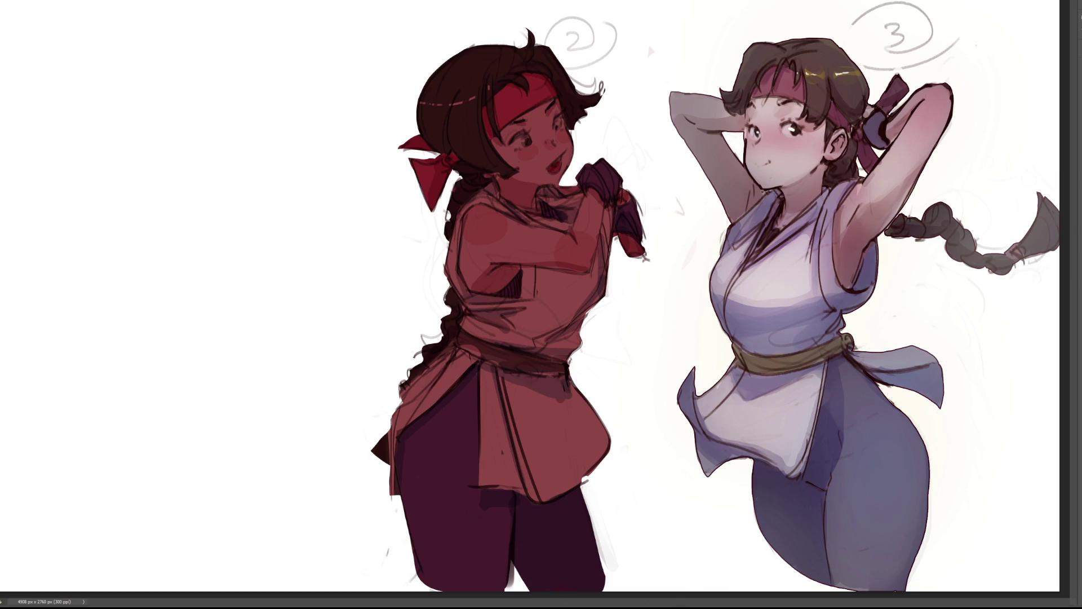
{"action": "mouse_move", "coordinate": [485, 68]}
{"action": "left_mouse_down"}
{"action": "mouse_move", "coordinate": [479, 141]}
{"action": "mouse_move", "coordinate": [471, 96]}
{"action": "mouse_move", "coordinate": [458, 592]}
{"action": "mouse_move", "coordinate": [507, 564]}
{"action": "left_mouse_up"}
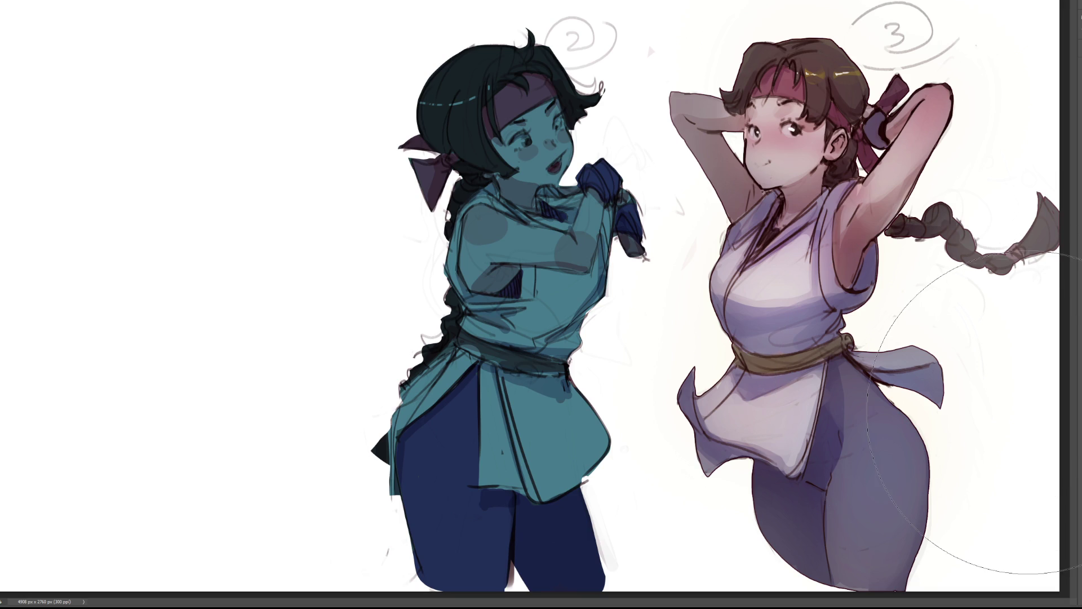
{"action": "key", "text": "ctrl+z"}
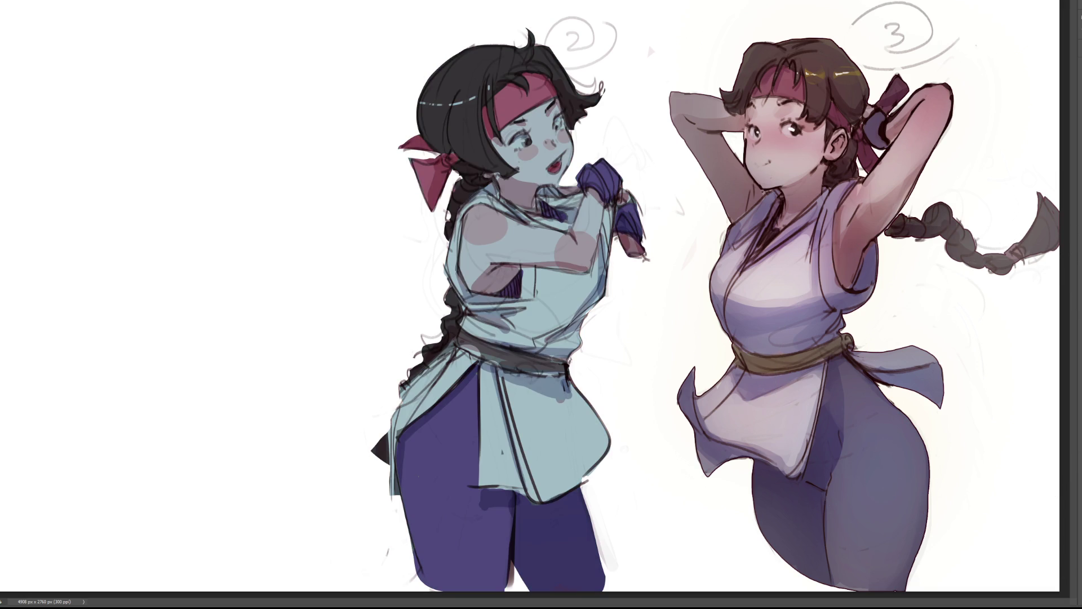
{"action": "key", "text": "ctrl+z"}
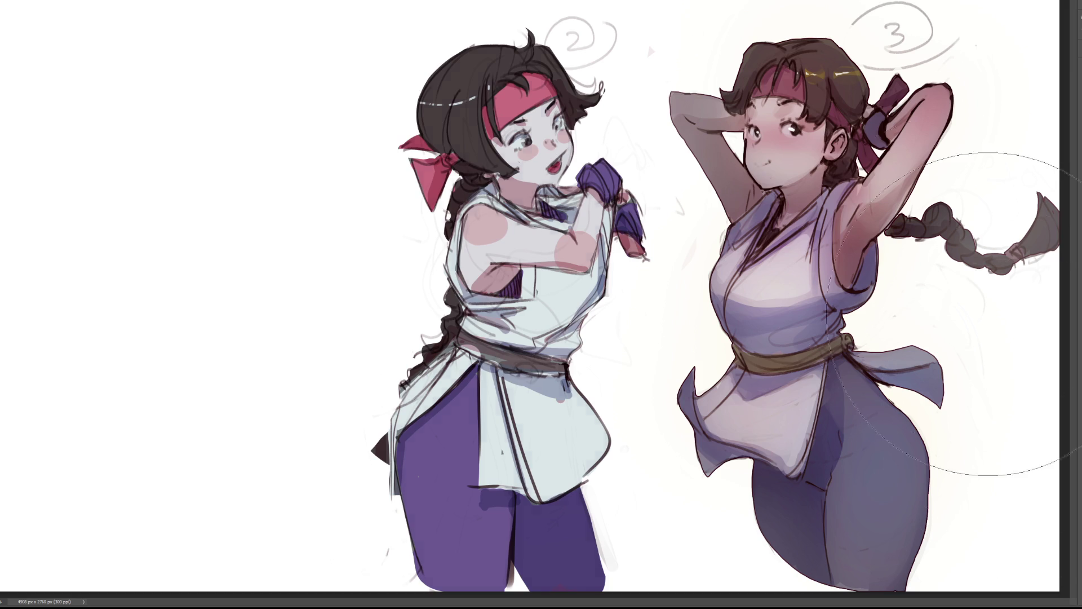
{"action": "key", "text": "ctrl+z"}
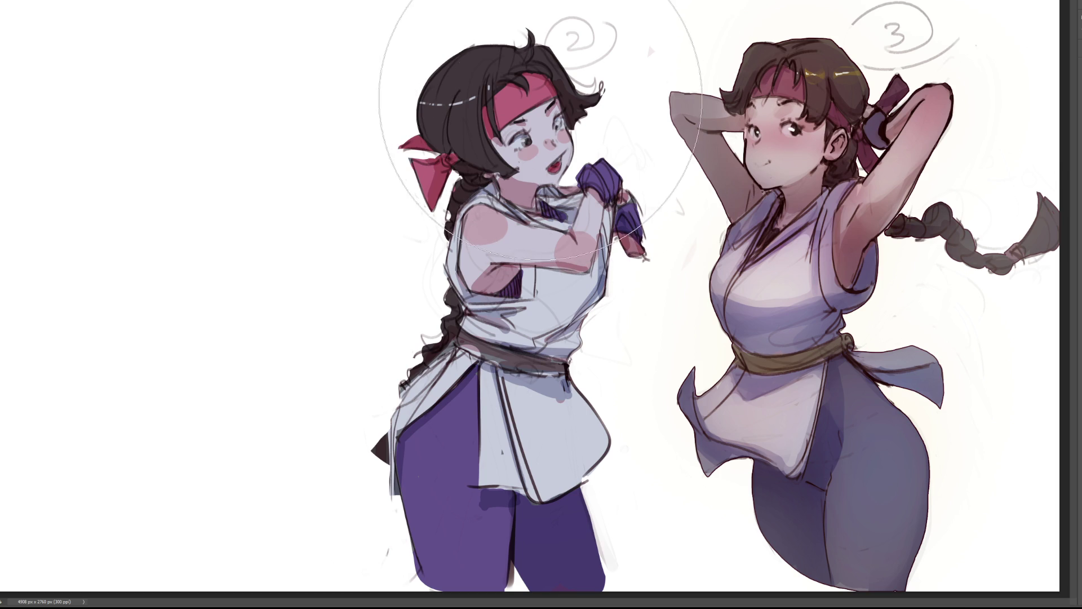
Step: Wash a pale bluish tint over the shirt, compare a greyish-lavender stroke, and keep the lighter bluish version
{"action": "mouse_move", "coordinate": [545, 98]}
{"action": "left_mouse_down"}
{"action": "mouse_move", "coordinate": [499, 157]}
{"action": "mouse_move", "coordinate": [461, 21]}
{"action": "left_mouse_up"}
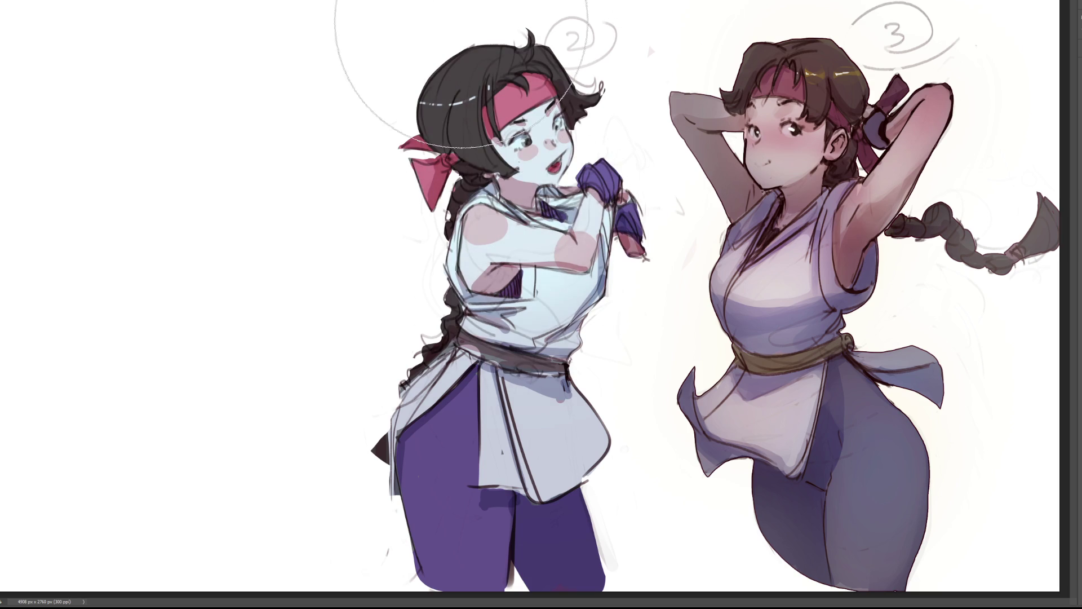
{"action": "left_click_drag", "start_coordinate": [314, 434], "coordinate": [394, 417]}
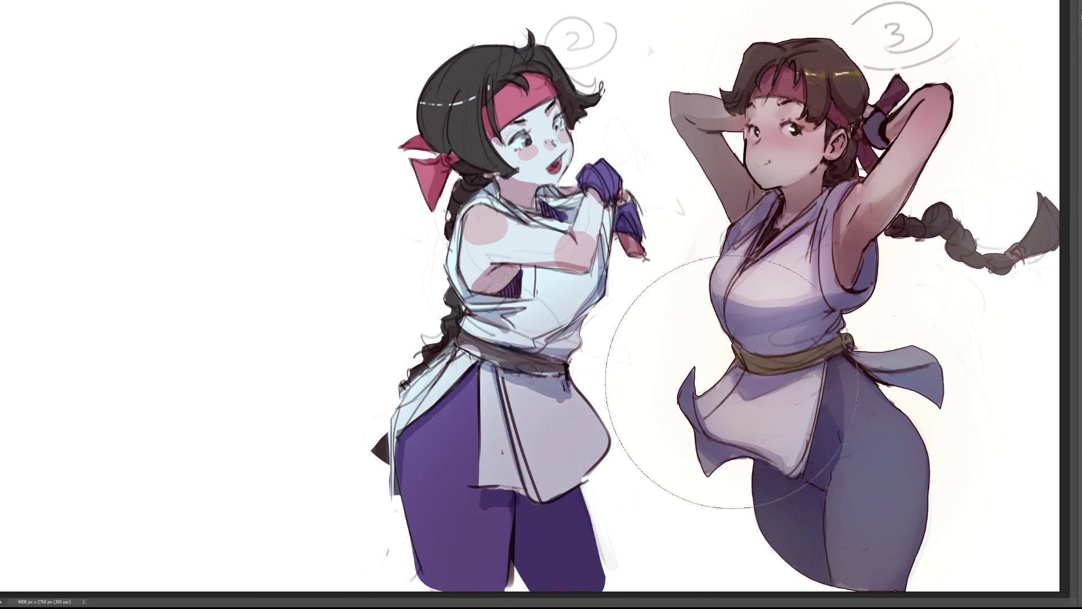
{"action": "left_click_drag", "start_coordinate": [640, 398], "coordinate": [670, 541]}
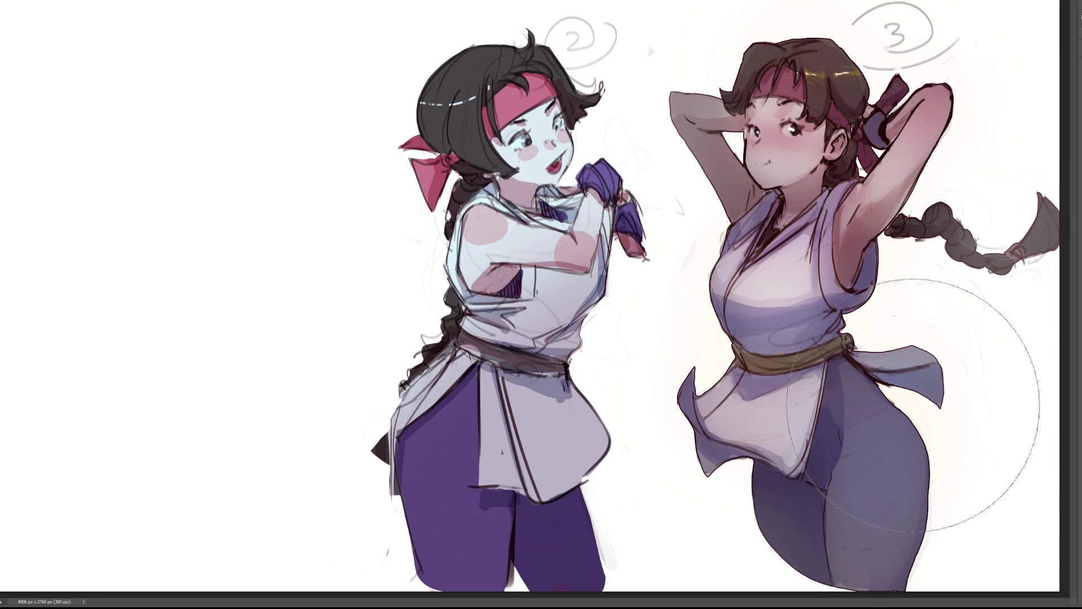
{"action": "key", "text": "ctrl+z"}
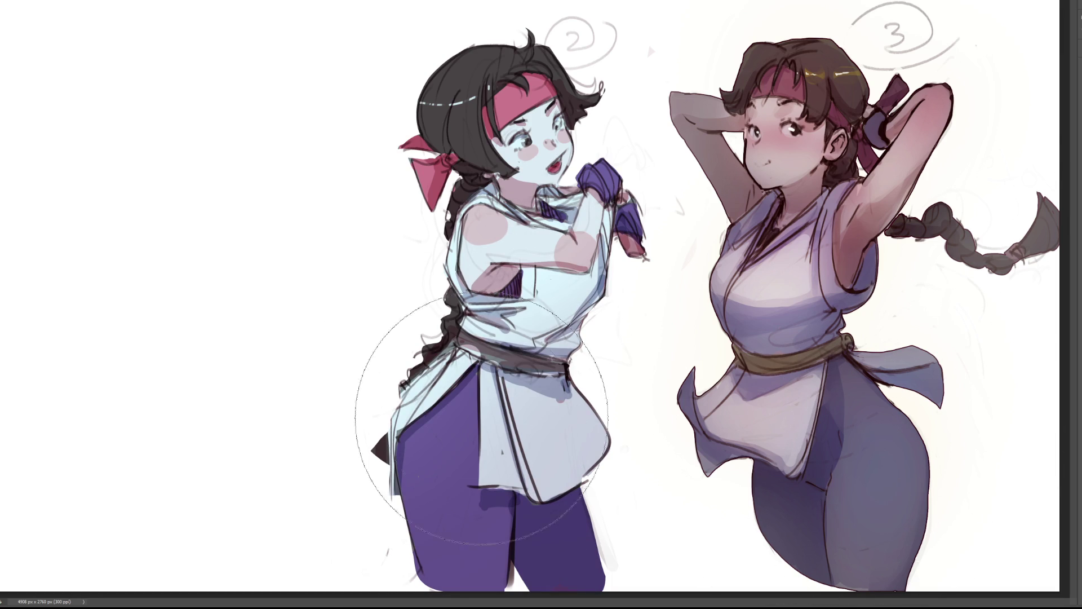
{"action": "key", "text": "ctrl+shift+z"}
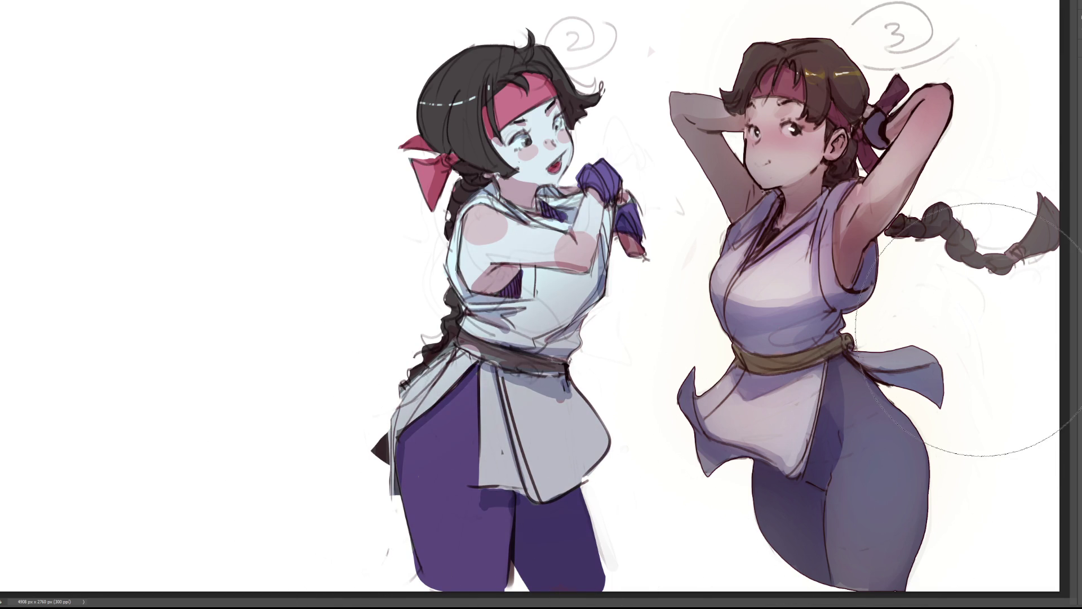
{"action": "key", "text": "ctrl+z"}
{"action": "key", "text": "ctrl+shift+z"}
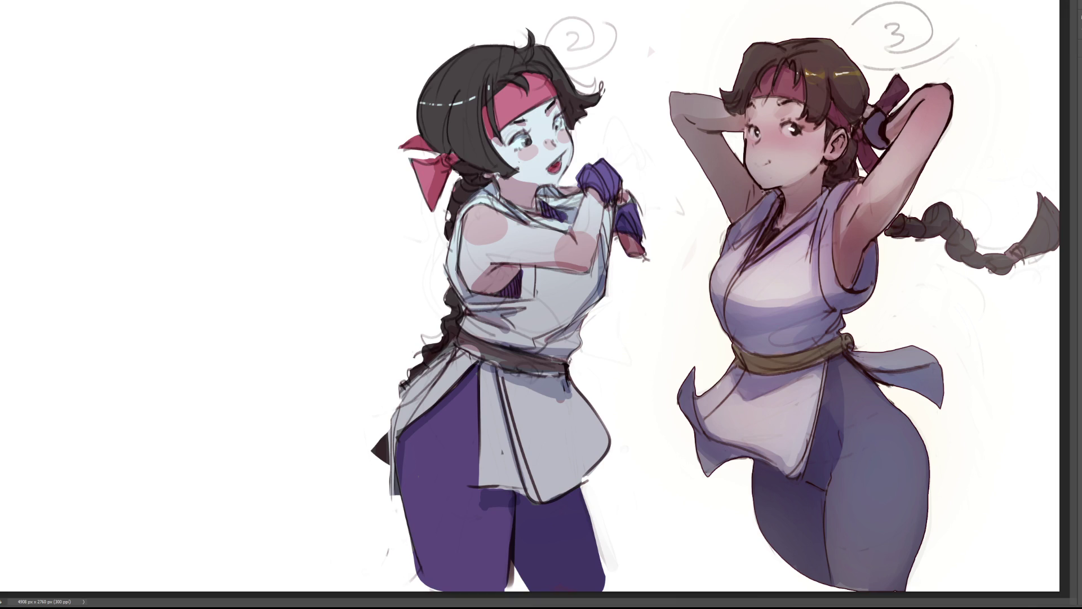
{"action": "key", "text": "ctrl+z"}
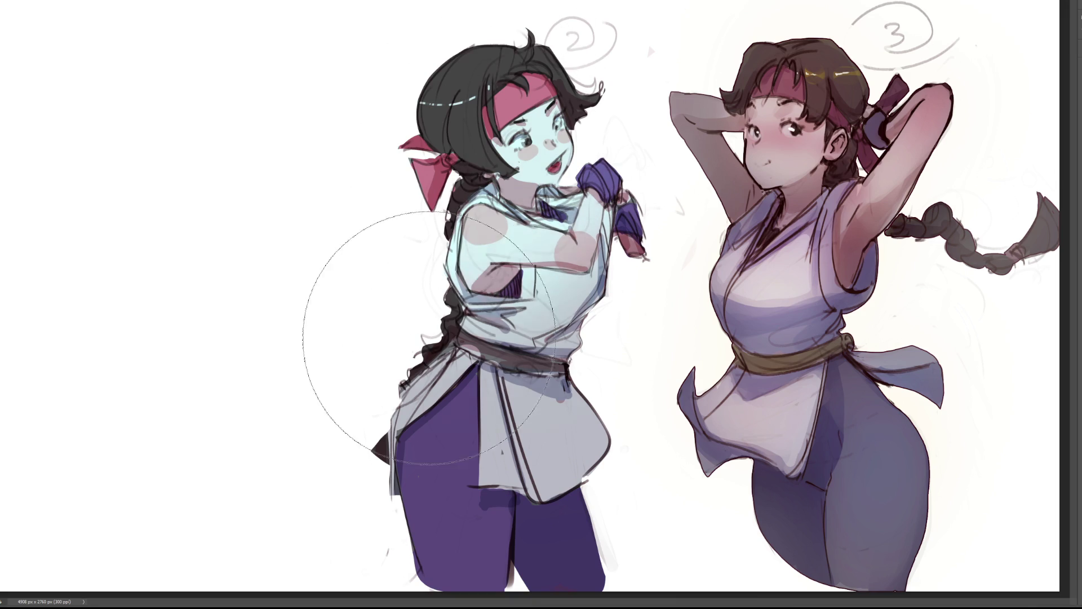
{"action": "key", "text": "ctrl+z"}
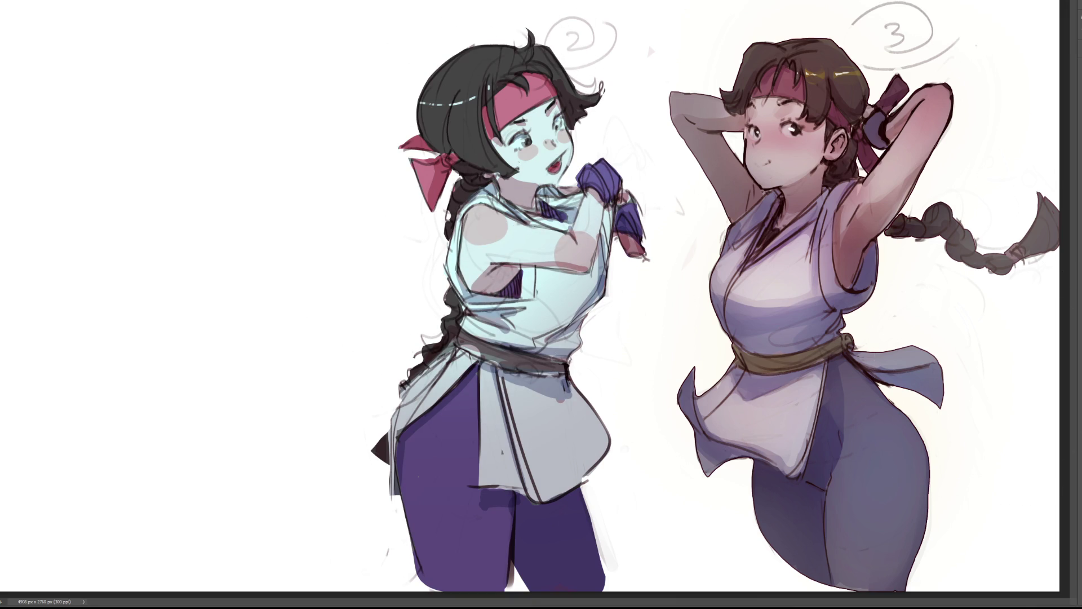
{"action": "key", "text": "bracketleft"}
{"action": "key", "text": "bracketleft"}
{"action": "key", "text": "bracketleft"}
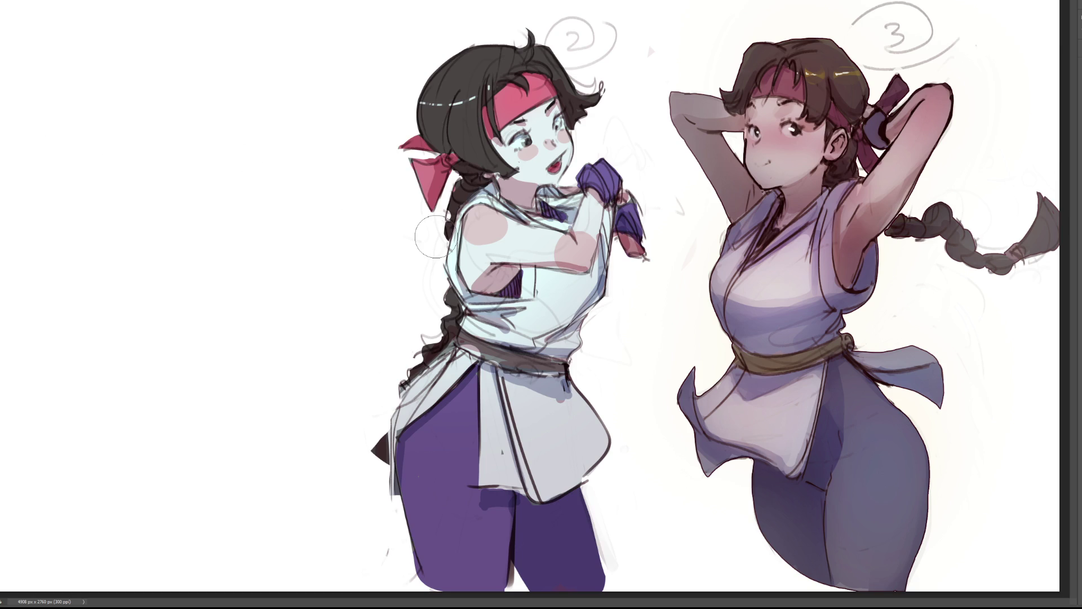
Step: Enlarge the brush to a huge size and try grey and brown circles behind figure 2, undoing each
{"action": "key", "text": "bracketright"}
{"action": "key", "text": "bracketright"}
{"action": "key", "text": "bracketright"}
{"action": "left_click", "coordinate": [507, 232]}
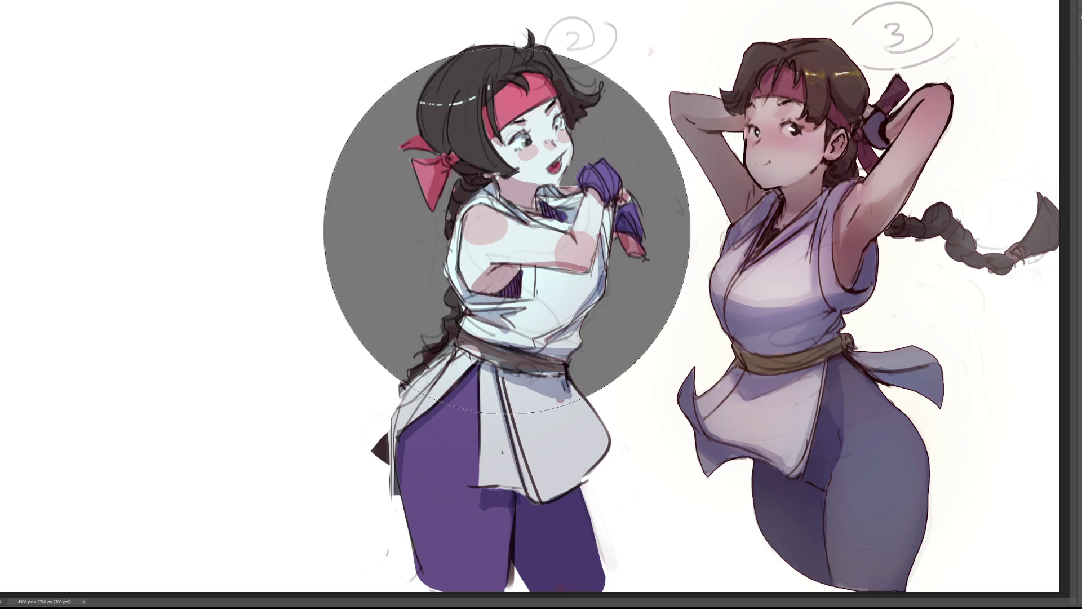
{"action": "key", "text": "ctrl+z"}
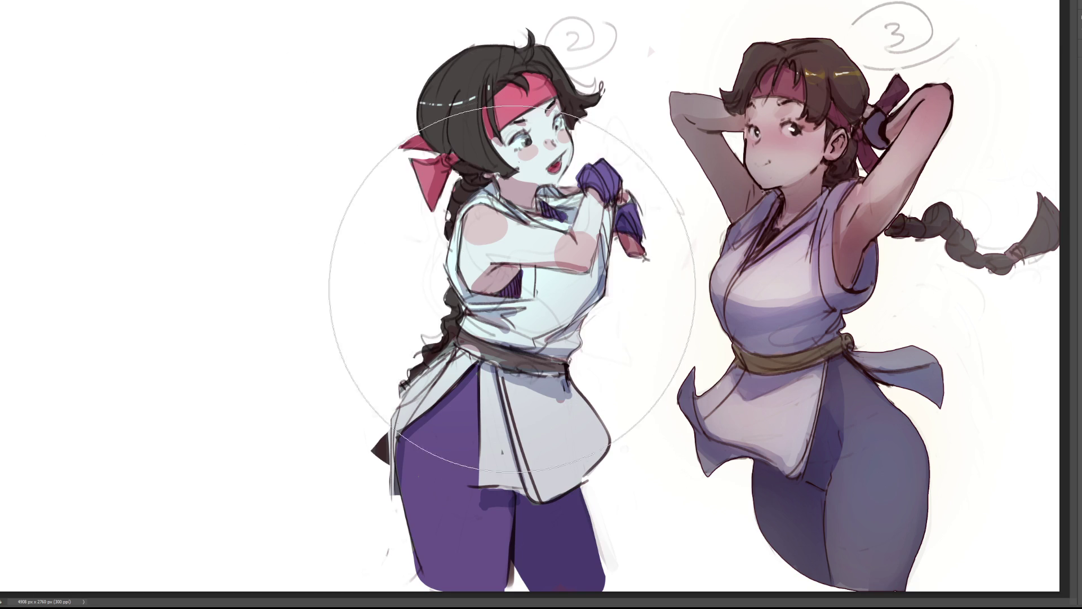
{"action": "left_click", "coordinate": [510, 343]}
{"action": "key", "text": "ctrl+z"}
{"action": "left_click", "coordinate": [509, 345]}
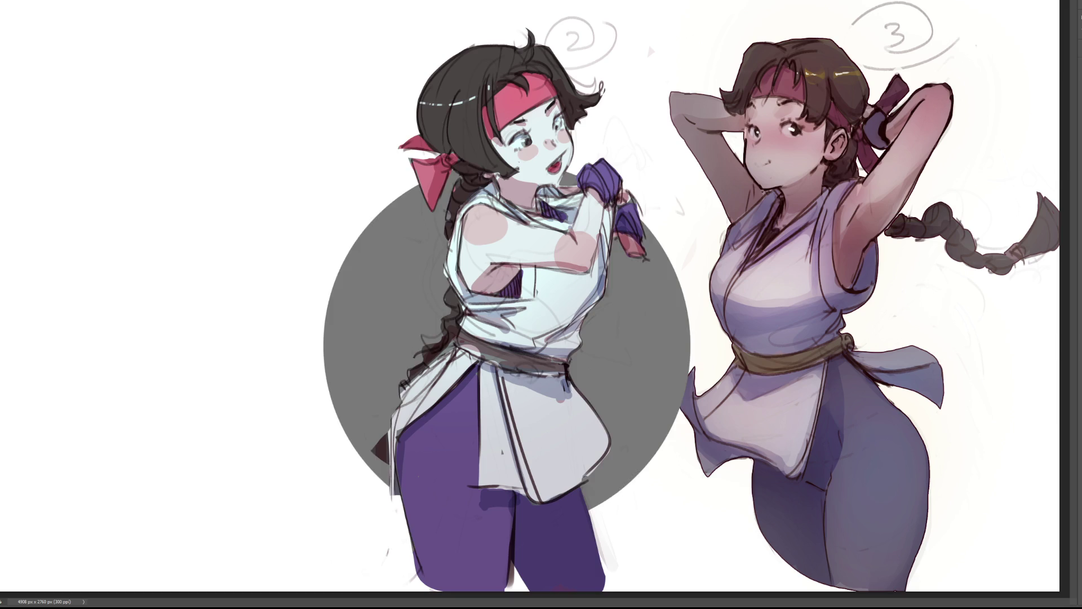
{"action": "key", "text": "ctrl+z"}
{"action": "left_click", "coordinate": [423, 366]}
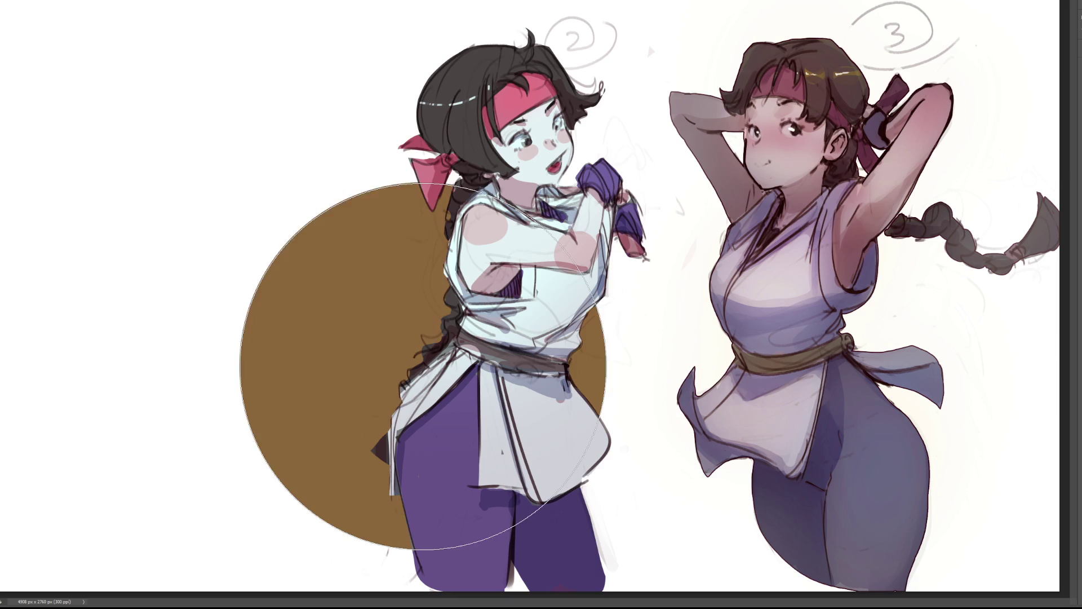
{"action": "key", "text": "ctrl+z"}
Step: Stamp orange circles at several spots, undoing until one sits centred on her torso
{"action": "left_click", "coordinate": [536, 307]}
{"action": "key", "text": "ctrl+z"}
{"action": "left_click", "coordinate": [515, 198]}
{"action": "key", "text": "ctrl+z"}
{"action": "left_click", "coordinate": [527, 352]}
{"action": "key", "text": "ctrl+z"}
{"action": "left_click", "coordinate": [372, 244]}
{"action": "left_click", "coordinate": [586, 265]}
{"action": "left_click", "coordinate": [412, 378]}
{"action": "left_click", "coordinate": [570, 389]}
{"action": "key", "text": "ctrl+z"}
{"action": "key", "text": "ctrl+z"}
{"action": "left_click", "coordinate": [540, 208]}
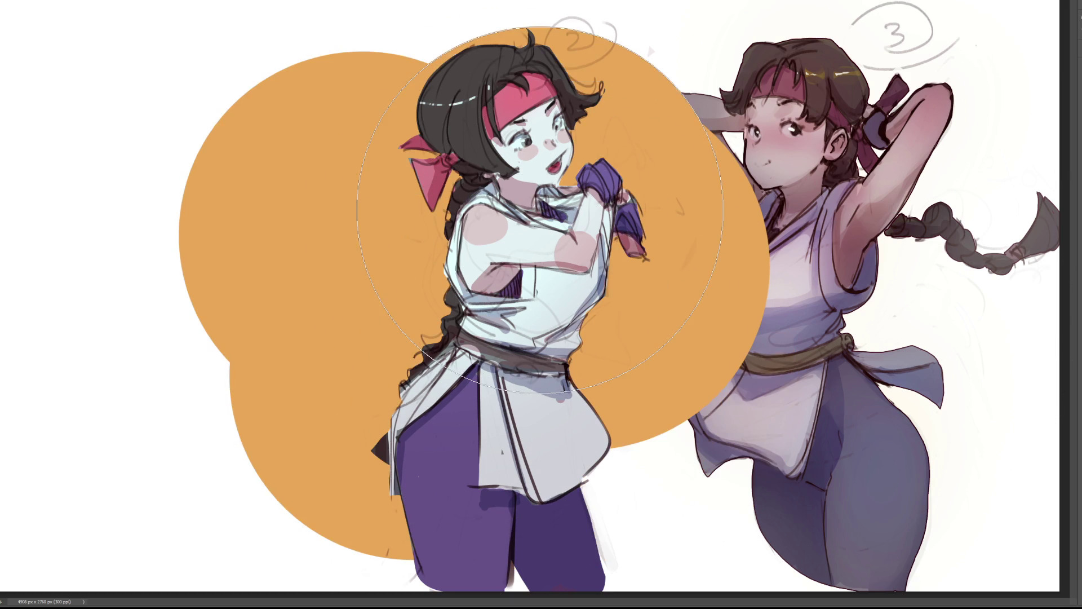
{"action": "key", "text": "ctrl+z"}
{"action": "key", "text": "ctrl+z"}
{"action": "key", "text": "ctrl+z"}
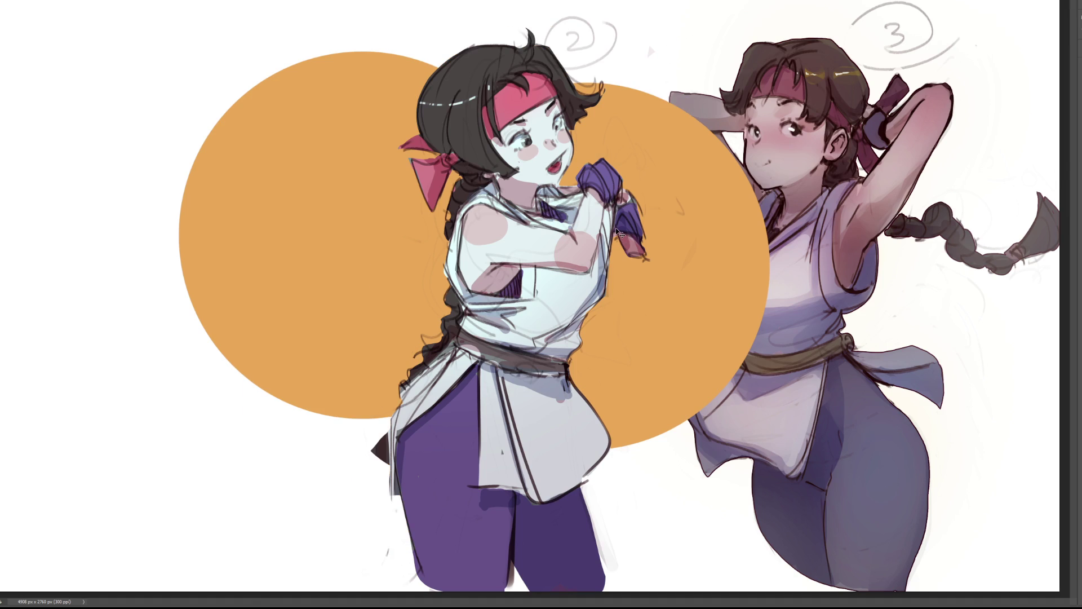
{"action": "key", "text": "ctrl+z"}
{"action": "left_click", "coordinate": [497, 163]}
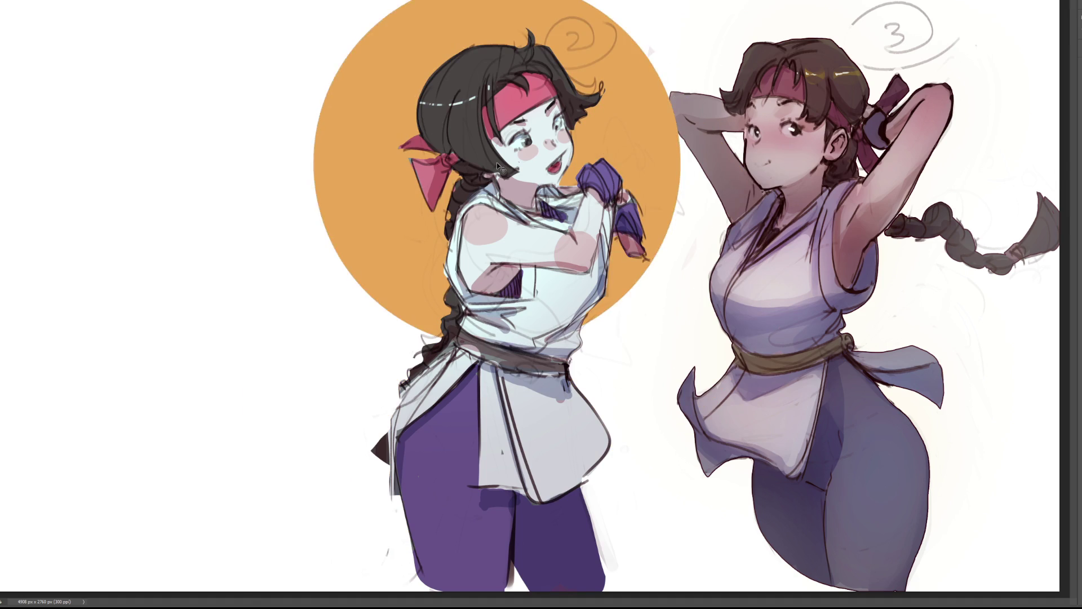
{"action": "key", "text": "ctrl+z"}
{"action": "left_click", "coordinate": [521, 269]}
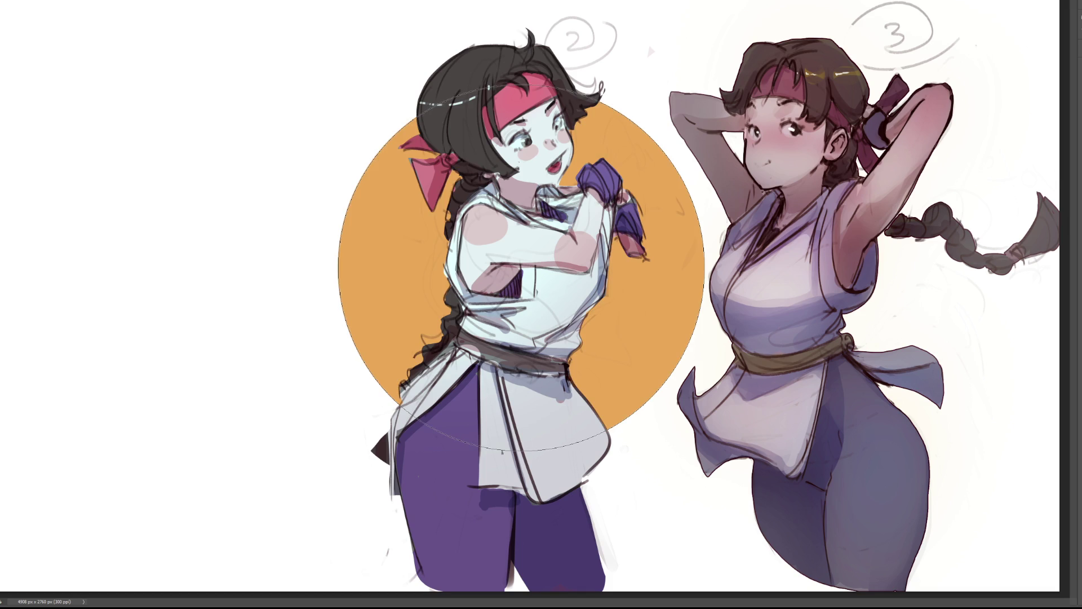
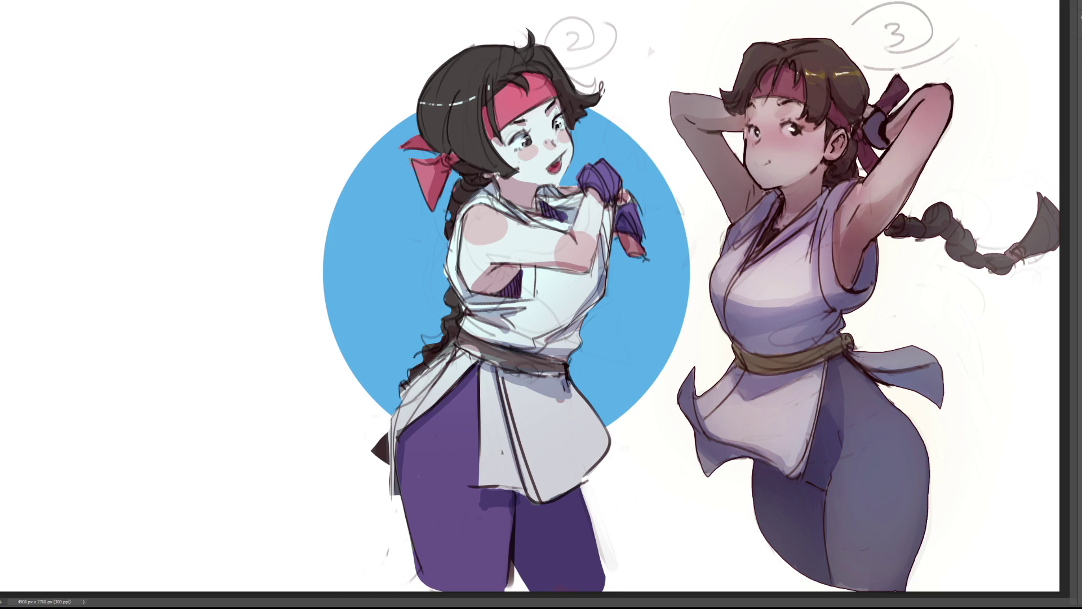
Step: Add eyelash strokes to the left girl's eye and sample the eye-corner colour
{"action": "left_click_drag", "start_coordinate": [508, 142], "coordinate": [533, 127]}
{"action": "left_click_drag", "start_coordinate": [564, 115], "coordinate": [567, 129]}
{"action": "left_click", "coordinate": [557, 124], "text": "alt"}
Step: Cover the right girl's eyes with skin tone, try red heart eyes, then cross them out
{"action": "mouse_move", "coordinate": [782, 117]}
{"action": "left_mouse_down"}
{"action": "mouse_move", "coordinate": [778, 131]}
{"action": "mouse_move", "coordinate": [778, 90]}
{"action": "left_mouse_up"}
{"action": "left_click_drag", "start_coordinate": [790, 129], "coordinate": [757, 134]}
{"action": "left_click_drag", "start_coordinate": [785, 125], "coordinate": [749, 133]}
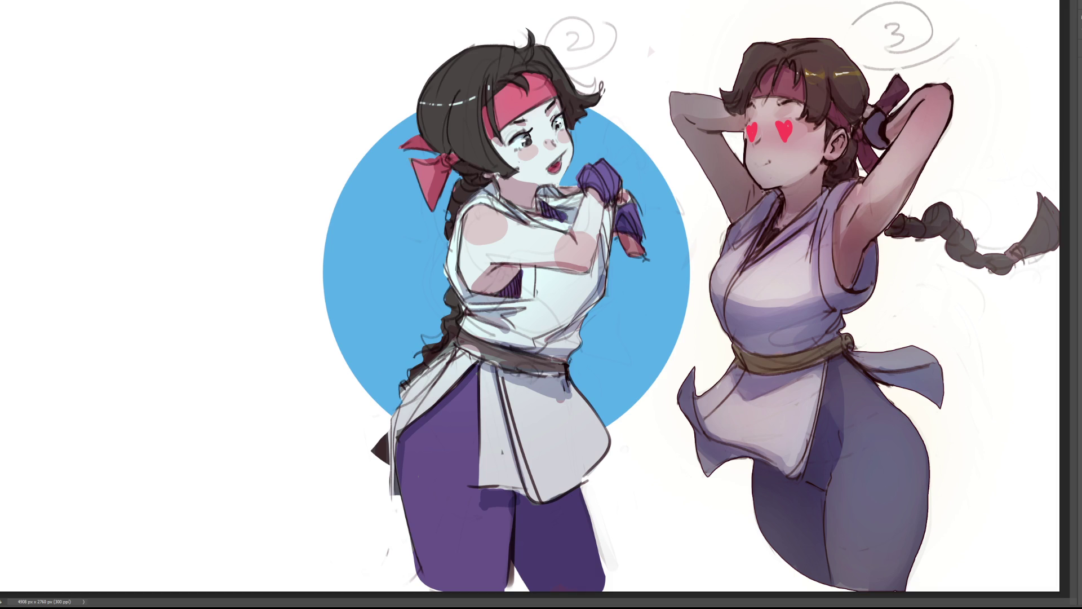
{"action": "mouse_move", "coordinate": [784, 136]}
{"action": "left_mouse_down"}
{"action": "mouse_move", "coordinate": [781, 123]}
{"action": "mouse_move", "coordinate": [784, 134]}
{"action": "mouse_move", "coordinate": [748, 125]}
{"action": "mouse_move", "coordinate": [750, 138]}
{"action": "left_mouse_up"}
{"action": "left_click_drag", "start_coordinate": [748, 128], "coordinate": [787, 128]}
{"action": "mouse_move", "coordinate": [752, 122]}
{"action": "left_mouse_down"}
{"action": "mouse_move", "coordinate": [748, 136]}
{"action": "mouse_move", "coordinate": [755, 124]}
{"action": "mouse_move", "coordinate": [786, 131]}
{"action": "left_mouse_up"}
{"action": "mouse_move", "coordinate": [772, 117]}
{"action": "left_mouse_down"}
{"action": "mouse_move", "coordinate": [798, 139]}
{"action": "mouse_move", "coordinate": [775, 149]}
{"action": "mouse_move", "coordinate": [758, 137]}
{"action": "mouse_move", "coordinate": [747, 152]}
{"action": "left_mouse_up"}
Step: Paint a curved closed-eye stroke and white highlights on the right girl's eyes
{"action": "left_click_drag", "start_coordinate": [779, 127], "coordinate": [789, 129]}
{"action": "left_click", "coordinate": [785, 133]}
Step: Enlarge the white highlights in the right girl's eyes, then undo the change
{"action": "left_click", "coordinate": [752, 133]}
{"action": "key", "text": "ctrl+z"}
Step: Paint the left girl's eye closed with a dark lid line, shrink her mouth, and save
{"action": "left_click_drag", "start_coordinate": [517, 137], "coordinate": [560, 120]}
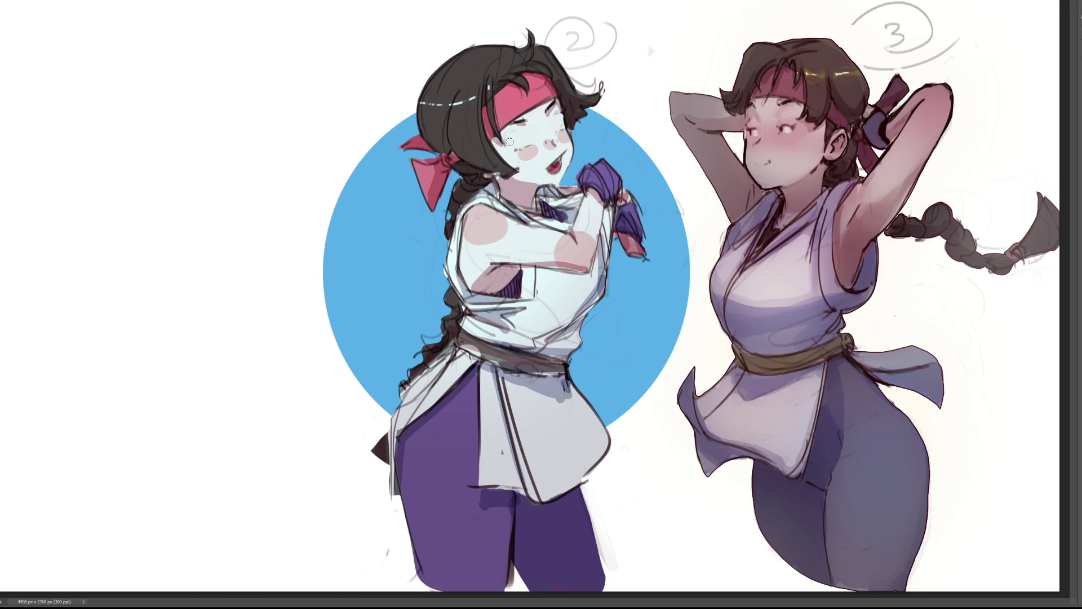
{"action": "left_click_drag", "start_coordinate": [569, 49], "coordinate": [579, 46]}
{"action": "left_click_drag", "start_coordinate": [516, 142], "coordinate": [530, 148]}
{"action": "left_click_drag", "start_coordinate": [566, 151], "coordinate": [547, 177]}
{"action": "key", "text": "ctrl+s"}
Step: Redraw the right girl's eyelash line, tiny nose and closed-line mouth
{"action": "left_click_drag", "start_coordinate": [778, 127], "coordinate": [808, 116]}
{"action": "left_click_drag", "start_coordinate": [754, 106], "coordinate": [760, 122]}
{"action": "mouse_move", "coordinate": [758, 160]}
{"action": "left_mouse_down"}
{"action": "mouse_move", "coordinate": [770, 162]}
{"action": "mouse_move", "coordinate": [762, 144]}
{"action": "left_mouse_up"}
{"action": "key", "text": "ctrl+z"}
{"action": "left_click_drag", "start_coordinate": [762, 135], "coordinate": [764, 139]}
{"action": "left_click_drag", "start_coordinate": [761, 166], "coordinate": [766, 157]}
Step: Try heart-shaped, tongue-out and open mouths on the right girl, undoing each to keep the small closed mouth
{"action": "left_click_drag", "start_coordinate": [752, 158], "coordinate": [753, 164]}
{"action": "left_click_drag", "start_coordinate": [764, 166], "coordinate": [768, 161]}
{"action": "key", "text": "ctrl+z"}
{"action": "left_click_drag", "start_coordinate": [769, 169], "coordinate": [779, 172]}
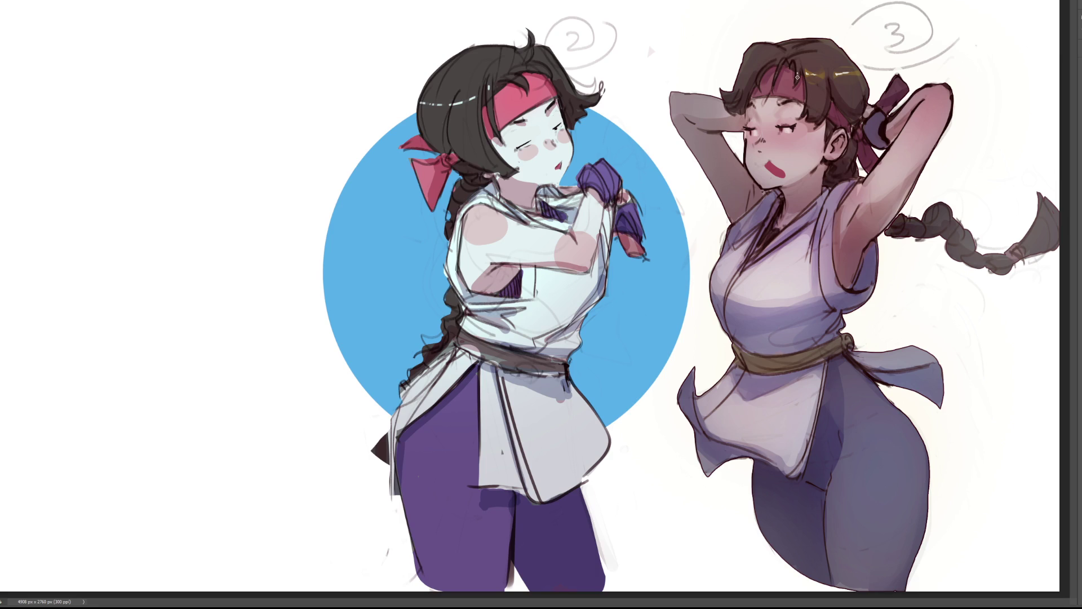
{"action": "key", "text": "ctrl+z"}
{"action": "key", "text": "ctrl+z"}
{"action": "key", "text": "ctrl+z"}
{"action": "left_click_drag", "start_coordinate": [760, 165], "coordinate": [728, 163]}
{"action": "key", "text": "ctrl+z"}
{"action": "left_click_drag", "start_coordinate": [754, 163], "coordinate": [759, 168]}
{"action": "key", "text": "ctrl+z"}
Step: Dab and soften pink blush on the right girl's cheek, discarding a trial mouth highlight
{"action": "left_click", "coordinate": [787, 143]}
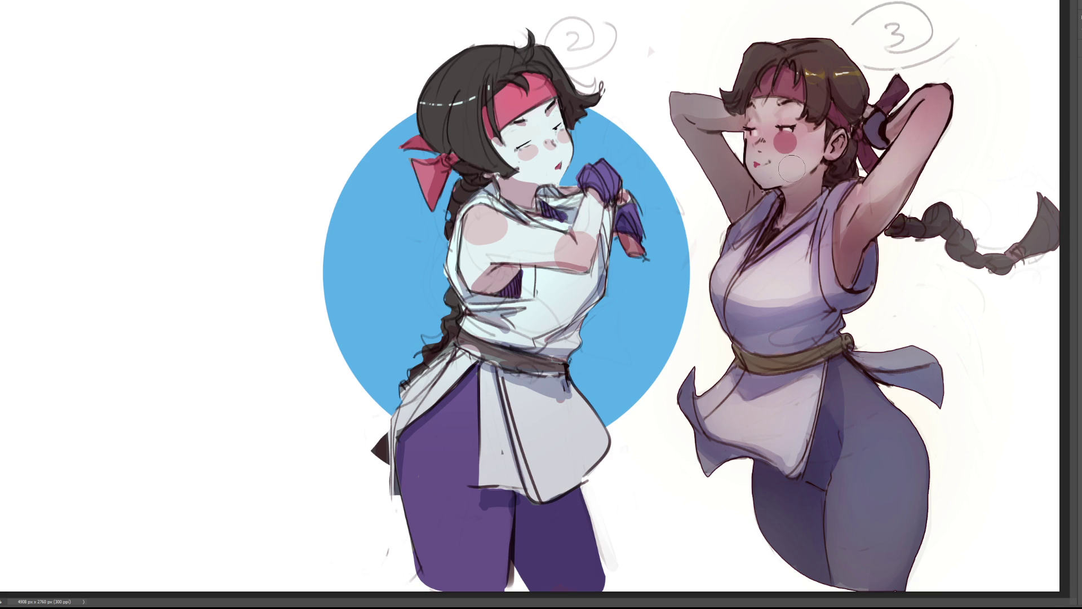
{"action": "left_click_drag", "start_coordinate": [785, 158], "coordinate": [787, 142]}
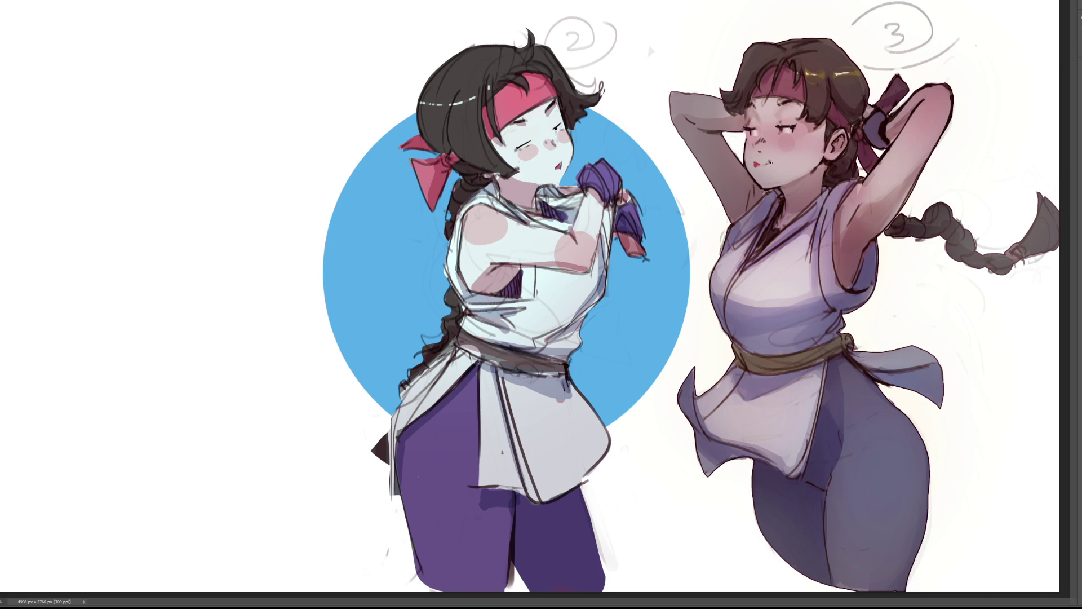
{"action": "mouse_move", "coordinate": [759, 168]}
{"action": "left_mouse_down"}
{"action": "mouse_move", "coordinate": [763, 177]}
{"action": "mouse_move", "coordinate": [764, 162]}
{"action": "left_mouse_up"}
{"action": "key", "text": "ctrl+z"}
Step: Scrawl large black 'BRB' letters down the left canvas and begin painting the right girl grey
{"action": "left_click_drag", "start_coordinate": [122, 75], "coordinate": [161, 180]}
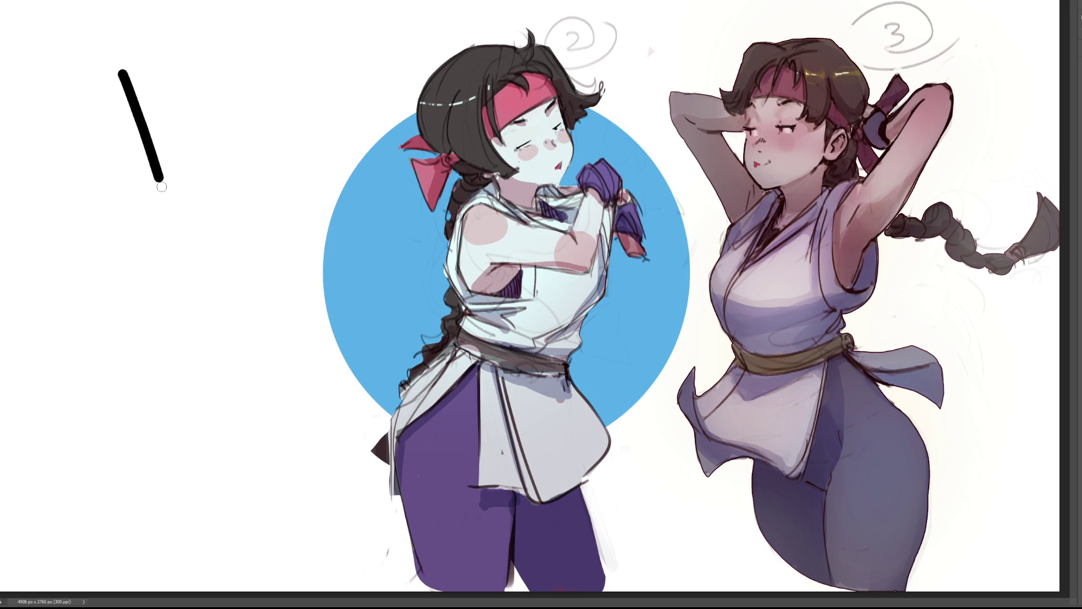
{"action": "mouse_move", "coordinate": [86, 78]}
{"action": "left_mouse_down"}
{"action": "mouse_move", "coordinate": [161, 96]}
{"action": "mouse_move", "coordinate": [181, 169]}
{"action": "mouse_move", "coordinate": [117, 193]}
{"action": "mouse_move", "coordinate": [94, 279]}
{"action": "left_mouse_up"}
{"action": "mouse_move", "coordinate": [55, 176]}
{"action": "left_mouse_down"}
{"action": "mouse_move", "coordinate": [120, 226]}
{"action": "mouse_move", "coordinate": [84, 229]}
{"action": "mouse_move", "coordinate": [161, 312]}
{"action": "left_mouse_up"}
{"action": "mouse_move", "coordinate": [89, 345]}
{"action": "left_mouse_down"}
{"action": "mouse_move", "coordinate": [135, 449]}
{"action": "mouse_move", "coordinate": [87, 345]}
{"action": "mouse_move", "coordinate": [76, 393]}
{"action": "mouse_move", "coordinate": [94, 481]}
{"action": "left_mouse_up"}
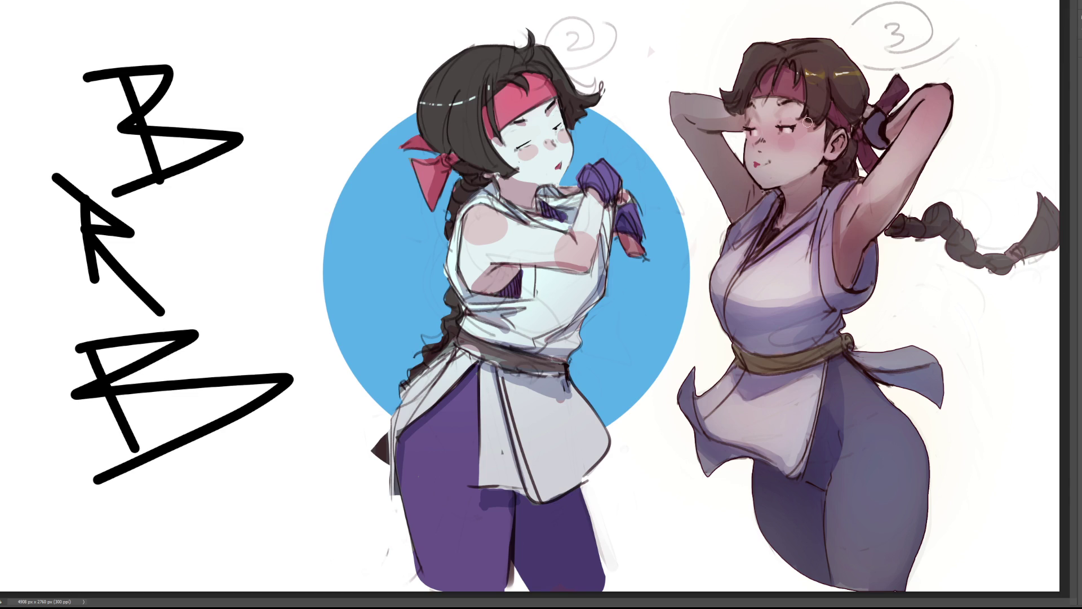
{"action": "mouse_move", "coordinate": [693, 93]}
{"action": "left_mouse_down"}
{"action": "mouse_move", "coordinate": [750, 248]}
{"action": "mouse_move", "coordinate": [745, 333]}
{"action": "mouse_move", "coordinate": [795, 513]}
{"action": "mouse_move", "coordinate": [872, 550]}
{"action": "mouse_move", "coordinate": [780, 377]}
{"action": "mouse_move", "coordinate": [854, 529]}
{"action": "mouse_move", "coordinate": [865, 229]}
{"action": "mouse_move", "coordinate": [1023, 240]}
{"action": "mouse_move", "coordinate": [926, 127]}
{"action": "mouse_move", "coordinate": [761, 73]}
{"action": "mouse_move", "coordinate": [817, 62]}
{"action": "mouse_move", "coordinate": [928, 162]}
{"action": "left_mouse_up"}
Step: Enlarge the brush with ] for broad tinting over the right girl
{"action": "key", "text": "]"}
{"action": "key", "text": "]"}
{"action": "key", "text": "]"}
Step: Tint the right girl's hair and face red, chest pink-purple, and legs blue-purple, then soften the tints
{"action": "left_click_drag", "start_coordinate": [798, 54], "coordinate": [823, 85]}
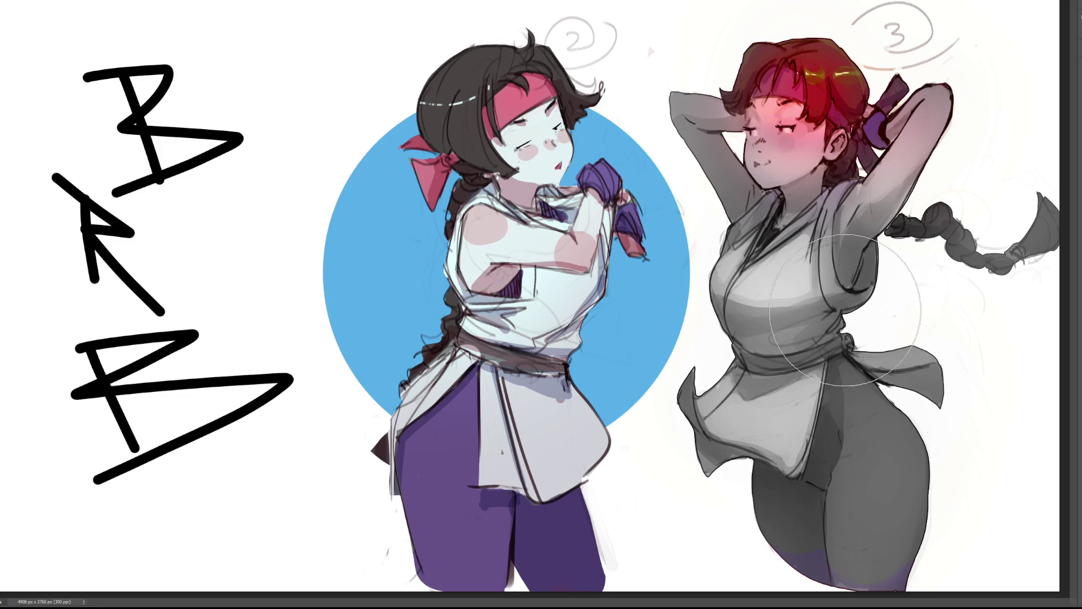
{"action": "mouse_move", "coordinate": [800, 259]}
{"action": "left_mouse_down"}
{"action": "mouse_move", "coordinate": [958, 141]}
{"action": "mouse_move", "coordinate": [901, 305]}
{"action": "left_mouse_up"}
{"action": "mouse_move", "coordinate": [736, 417]}
{"action": "left_mouse_down"}
{"action": "mouse_move", "coordinate": [879, 394]}
{"action": "mouse_move", "coordinate": [862, 434]}
{"action": "mouse_move", "coordinate": [871, 445]}
{"action": "mouse_move", "coordinate": [870, 417]}
{"action": "left_mouse_up"}
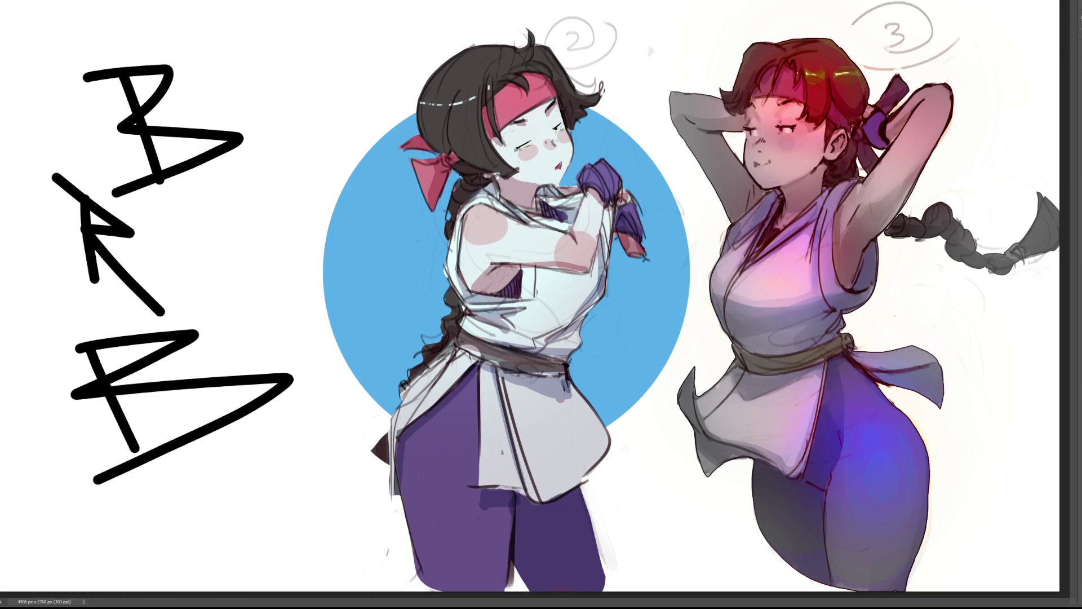
{"action": "key", "text": "6"}
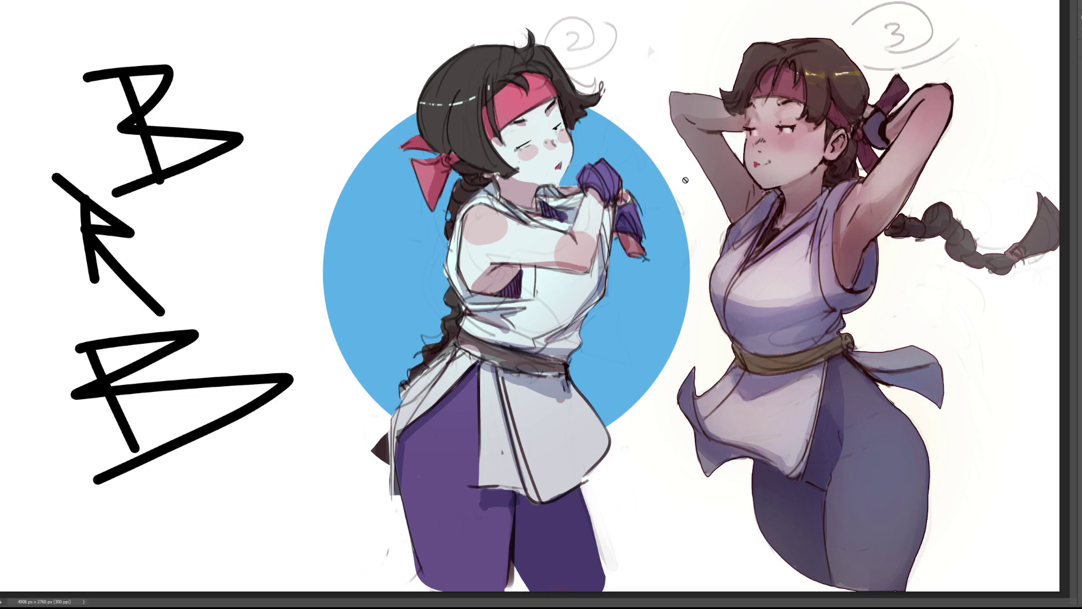
Step: Preview another blend mode on the right girl's layer, revert it, then undo the R and lower B strokes
{"action": "key", "text": "shift+plus"}
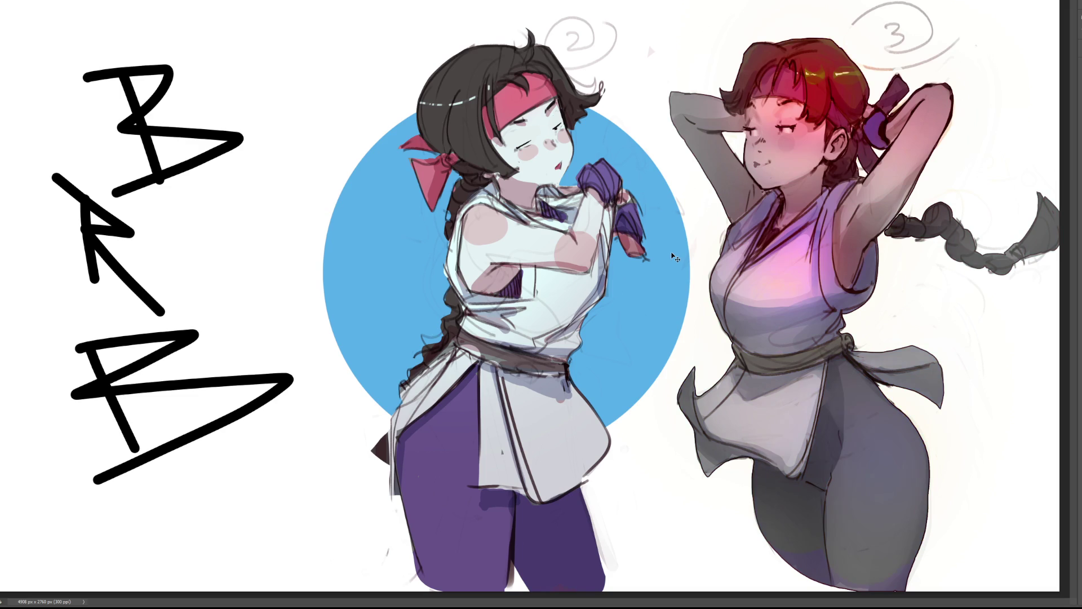
{"action": "key", "text": "shift+plus"}
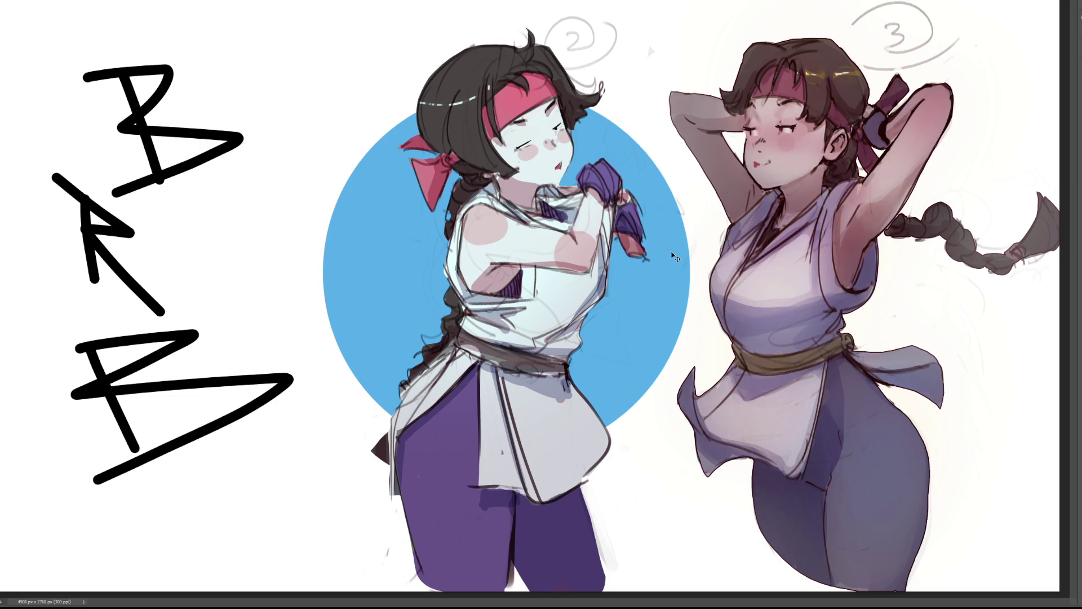
{"action": "key", "text": "ctrl+z"}
{"action": "key", "text": "ctrl+z"}
{"action": "key", "text": "ctrl+z"}
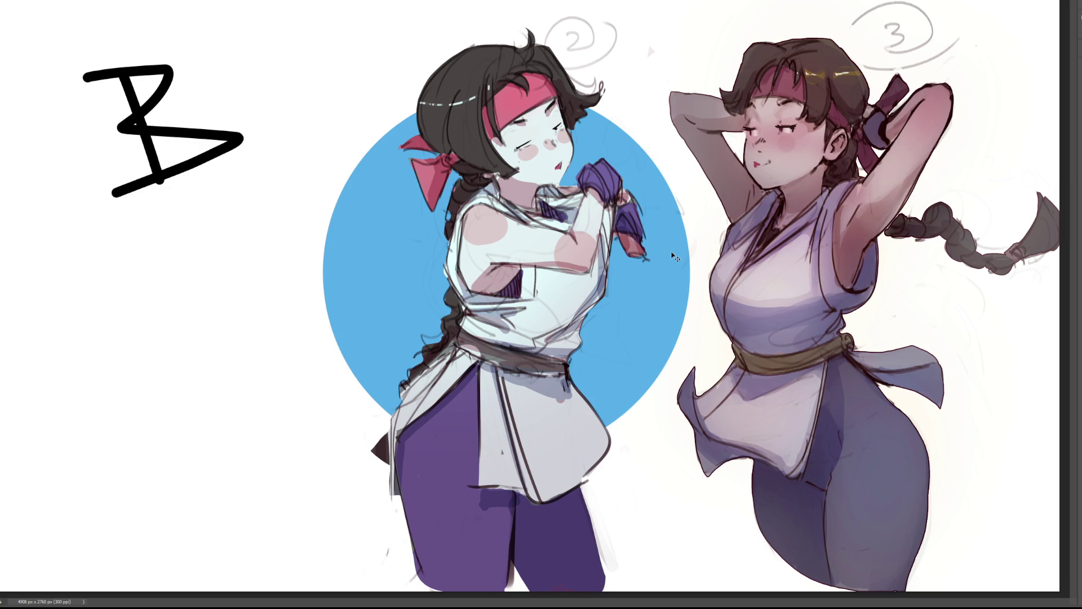
{"action": "key", "text": "ctrl+z"}
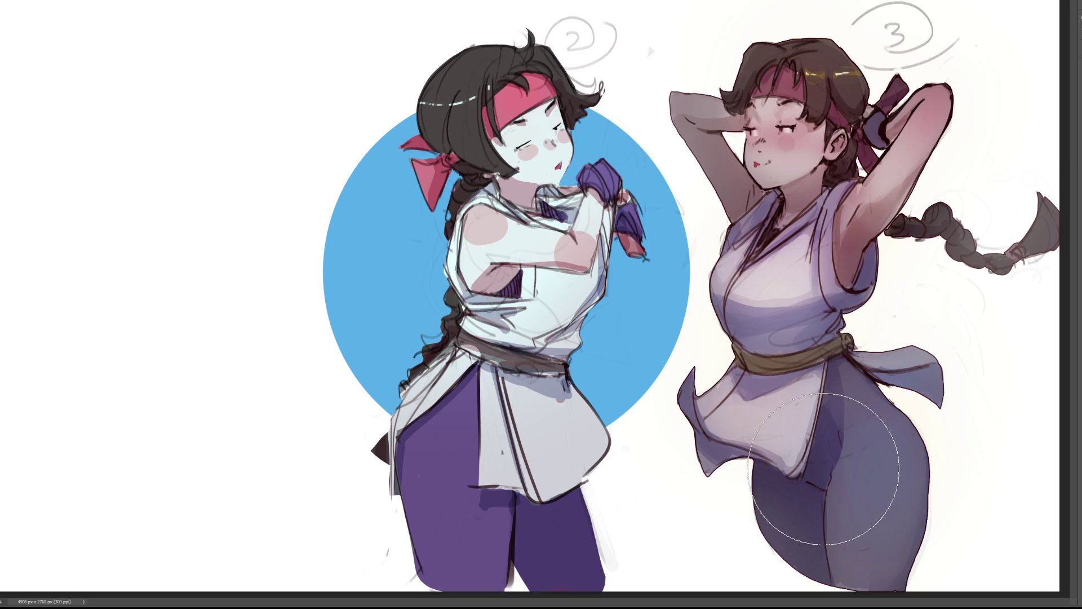
Step: Shrink the brush to a tiny size and mirror the canvas view horizontally
{"action": "key", "text": "bracketleft"}
{"action": "key", "text": "bracketleft"}
{"action": "key", "text": "bracketleft"}
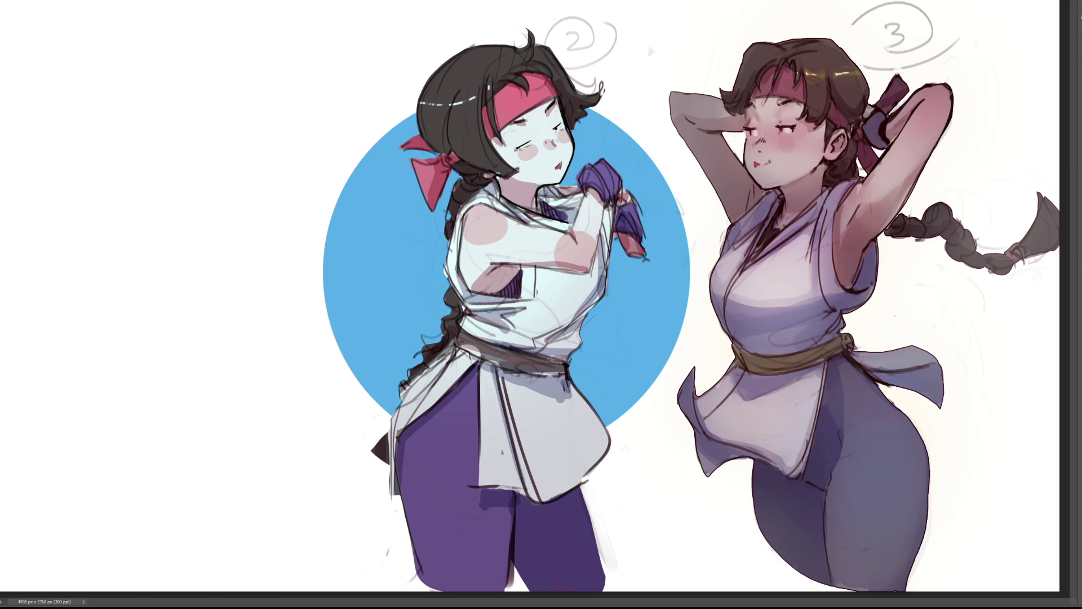
{"action": "key", "text": "h"}
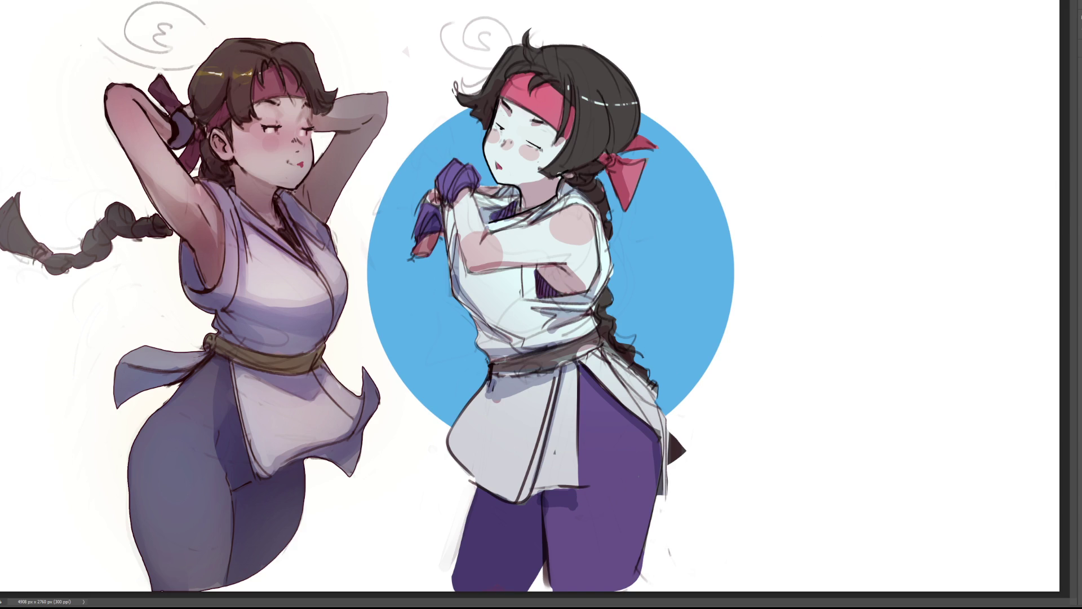
Step: Paint a dark line through the left girl's hair, then undo it to redraw
{"action": "mouse_move", "coordinate": [178, 85]}
{"action": "left_mouse_down"}
{"action": "mouse_move", "coordinate": [228, 38]}
{"action": "mouse_move", "coordinate": [184, 90]}
{"action": "left_mouse_up"}
{"action": "key", "text": "ctrl+z"}
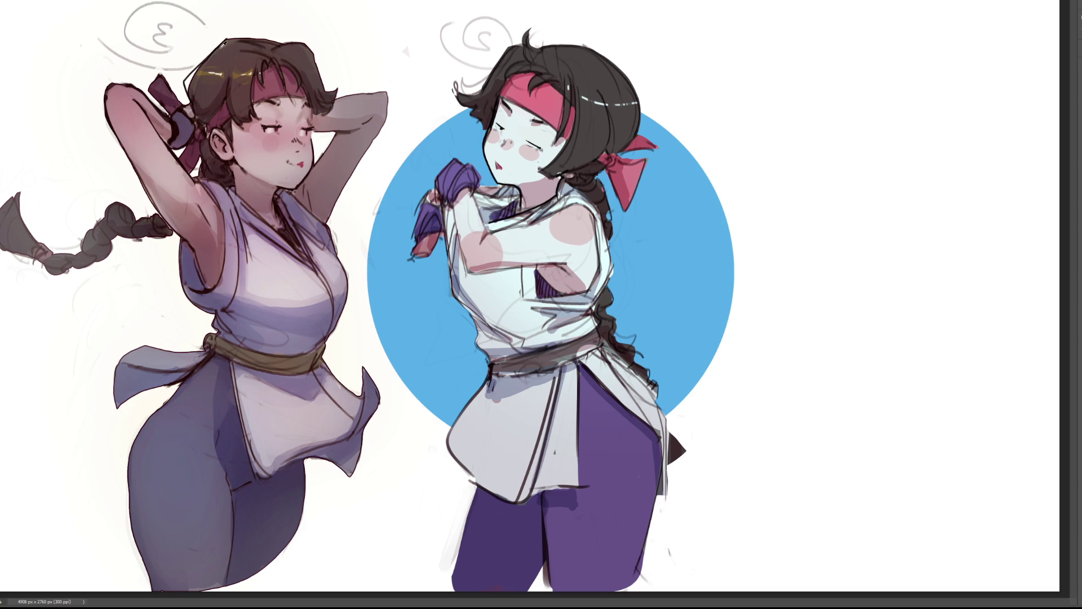